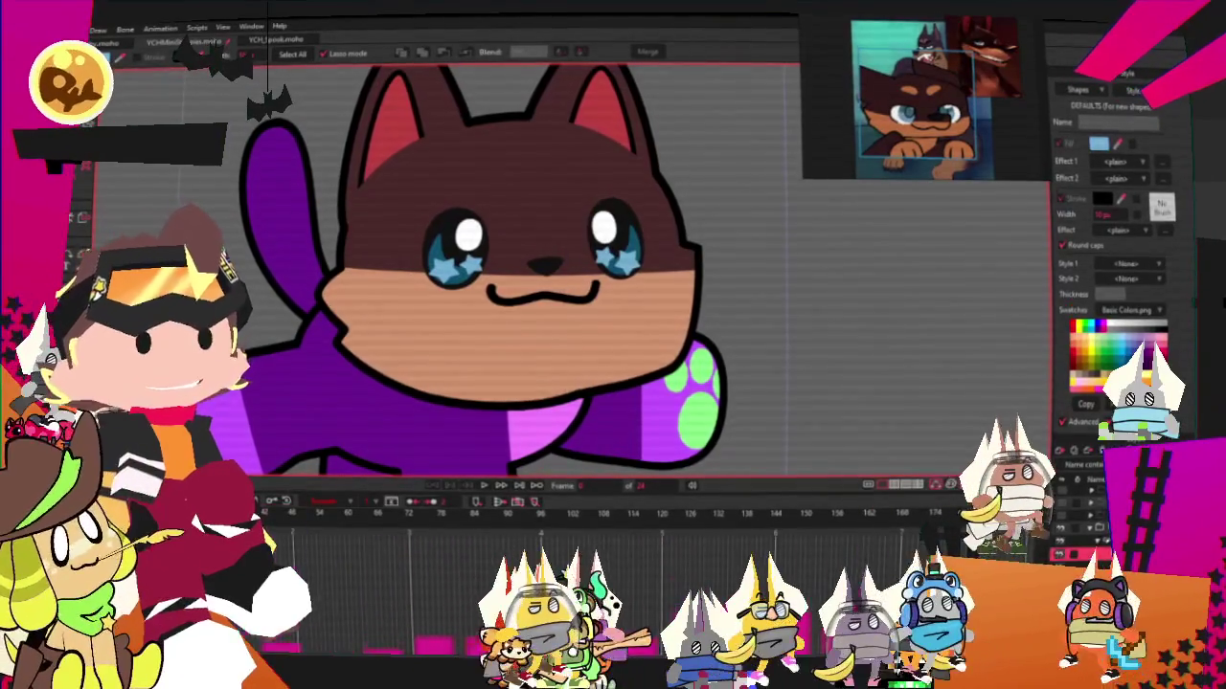
Drag the nose's bottom point down so it becomes a sharper, pointed triangle
{"action": "scroll", "coordinate": [507, 283], "scroll_direction": "up", "scroll_amount": 3}
{"action": "scroll", "coordinate": [508, 284], "scroll_direction": "up", "scroll_amount": 2}
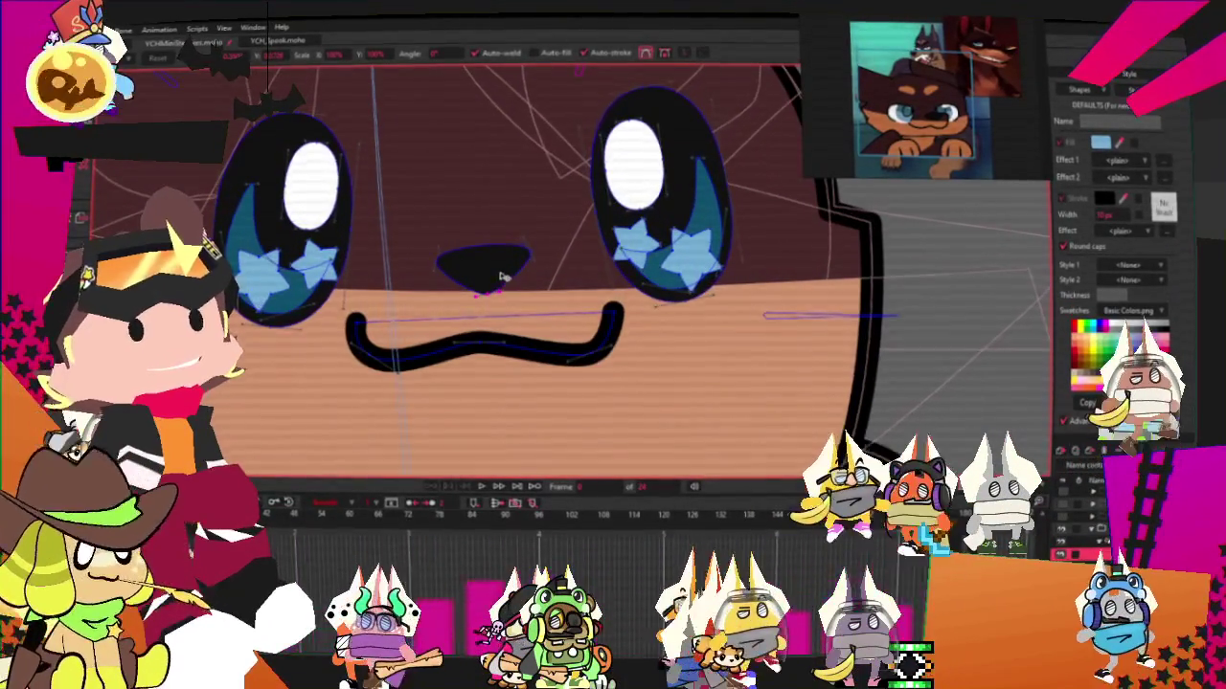
{"action": "left_click_drag", "start_coordinate": [483, 293], "coordinate": [498, 304]}
{"action": "left_click", "coordinate": [551, 280]}
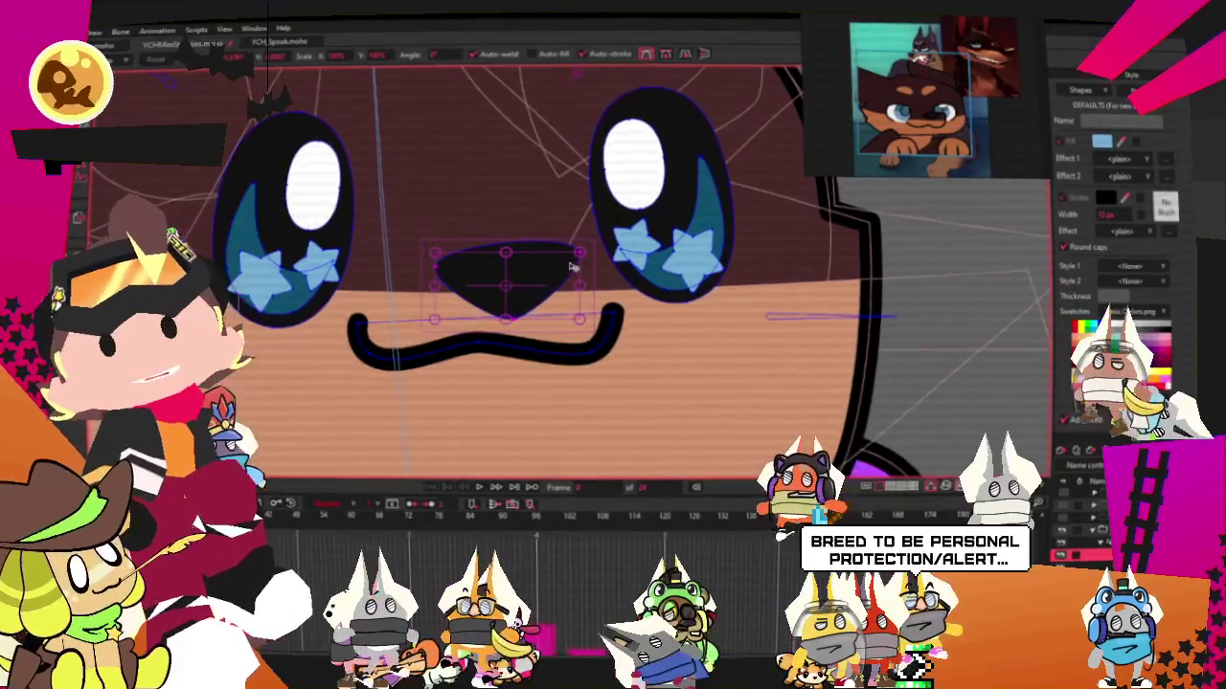
{"action": "scroll", "coordinate": [574, 240], "scroll_direction": "down", "scroll_amount": 1}
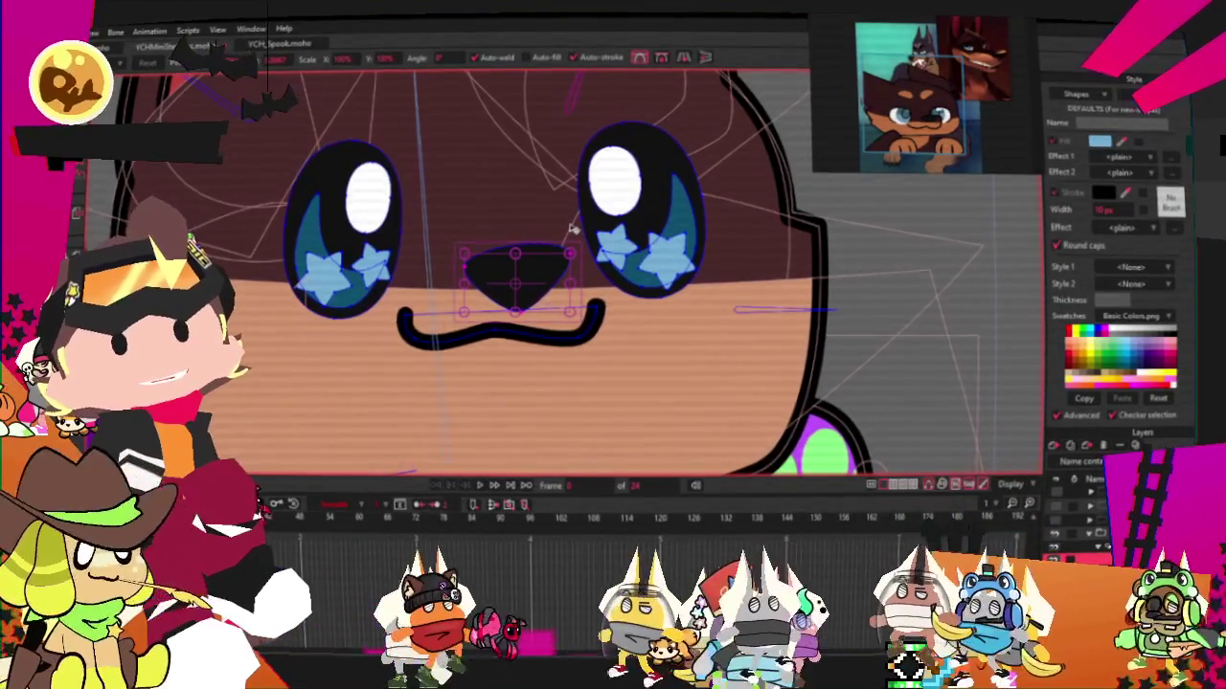
Pull the mouth curve's lower right points down so its right side dips lower
{"action": "left_click", "coordinate": [537, 330]}
{"action": "scroll", "coordinate": [584, 329], "scroll_direction": "up", "scroll_amount": 2}
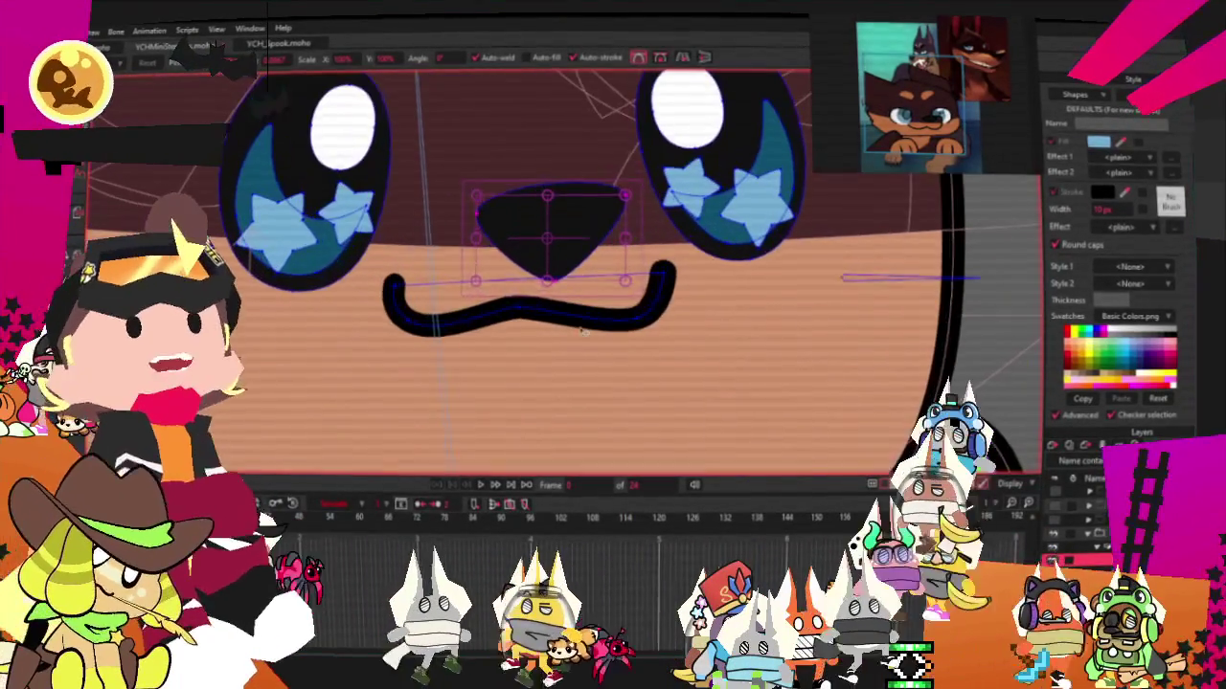
{"action": "left_click_drag", "start_coordinate": [586, 328], "coordinate": [609, 350]}
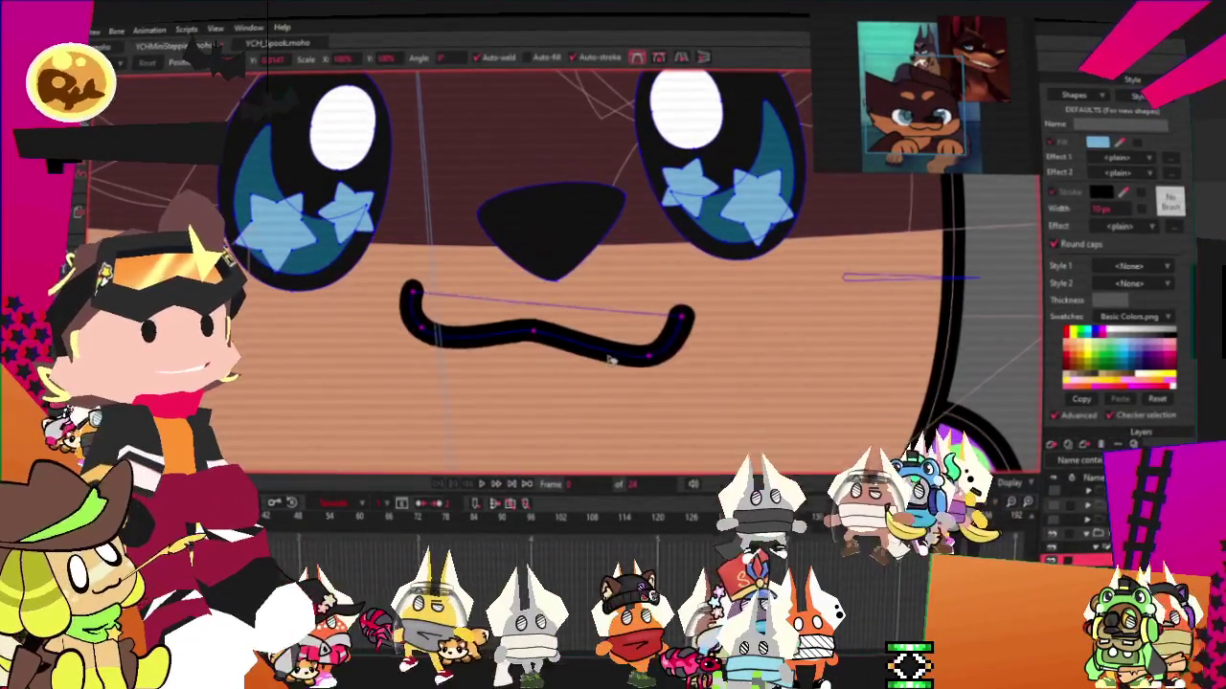
{"action": "scroll", "coordinate": [632, 326], "scroll_direction": "down", "scroll_amount": 3}
{"action": "scroll", "coordinate": [648, 296], "scroll_direction": "down", "scroll_amount": 2}
{"action": "scroll", "coordinate": [648, 296], "scroll_direction": "up", "scroll_amount": 3}
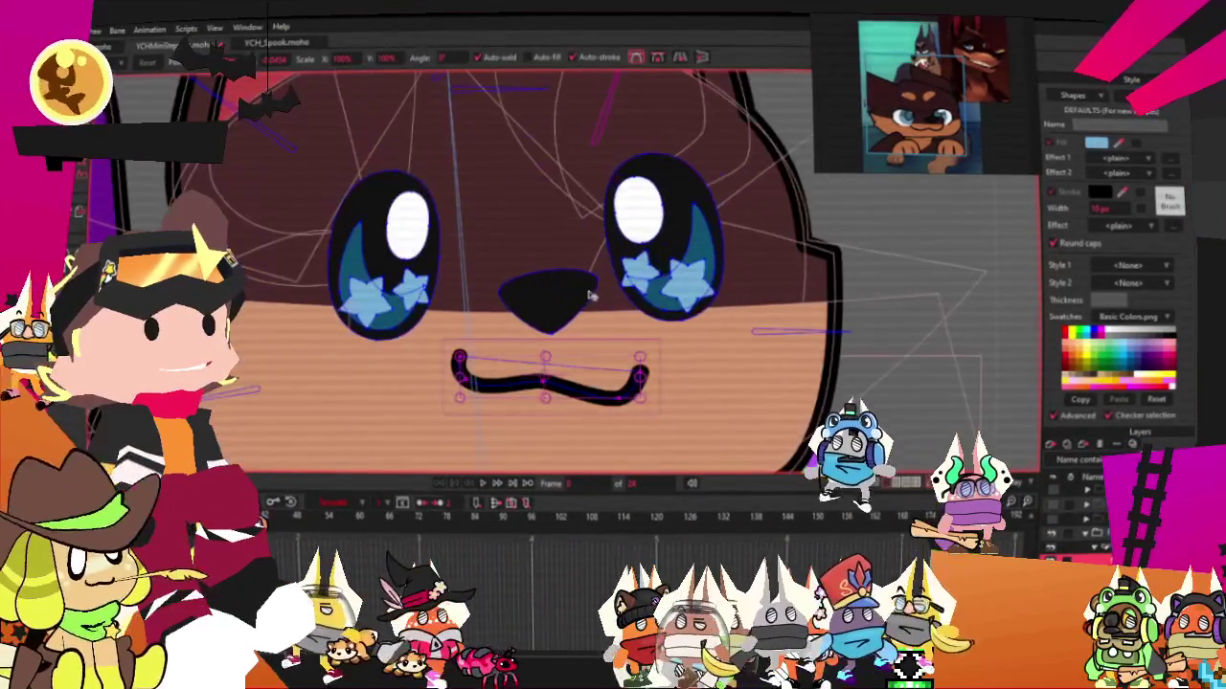
{"action": "scroll", "coordinate": [573, 301], "scroll_direction": "up", "scroll_amount": 1}
{"action": "left_click", "coordinate": [592, 306]}
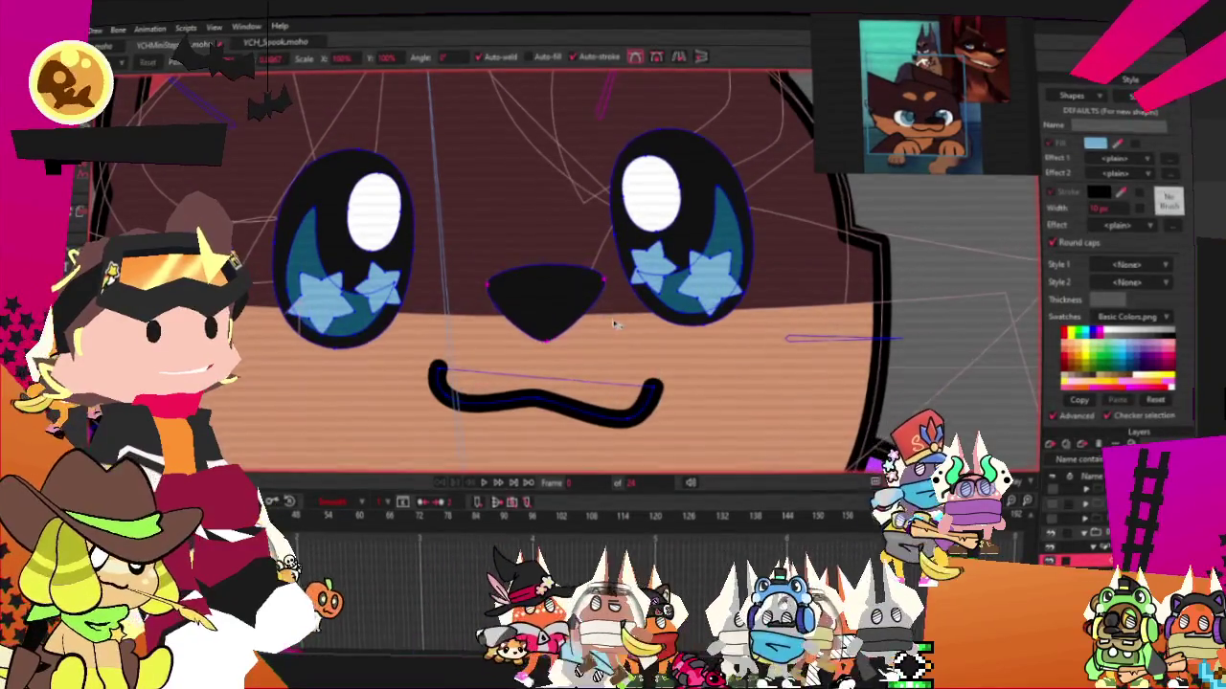
{"action": "scroll", "coordinate": [608, 323], "scroll_direction": "down", "scroll_amount": 3}
{"action": "scroll", "coordinate": [593, 306], "scroll_direction": "up", "scroll_amount": 2}
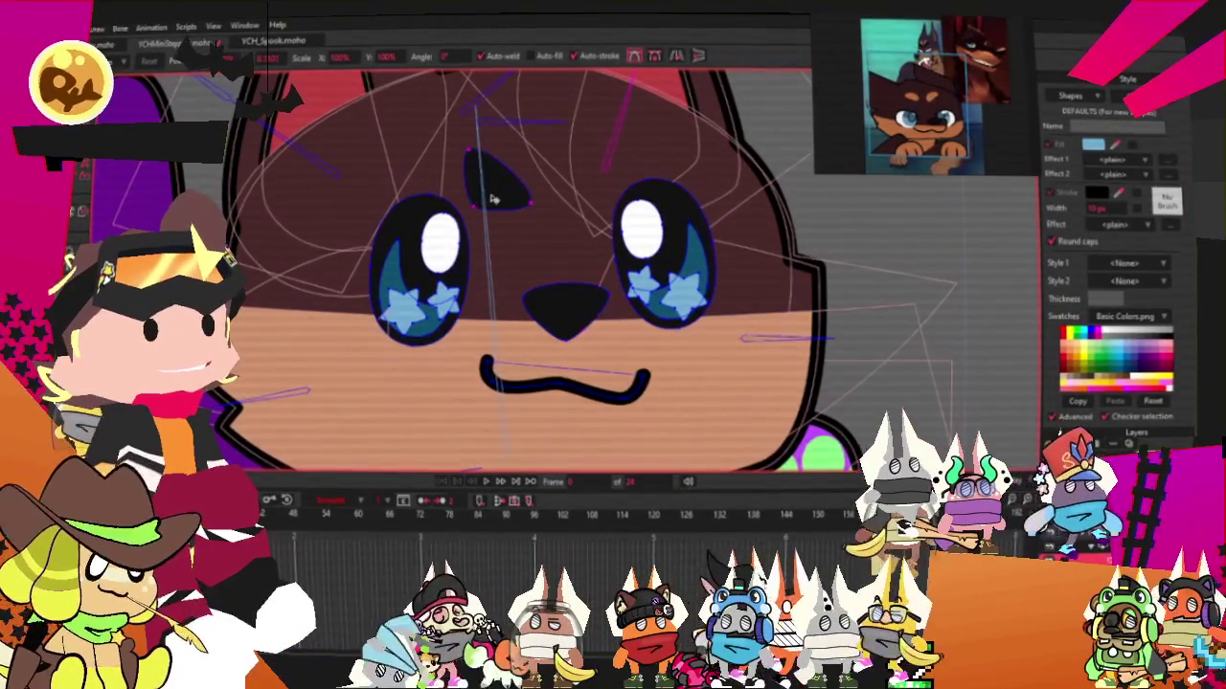
Select the dark brow spot above the left eye and fill it tan
{"action": "left_click", "coordinate": [491, 199]}
{"action": "scroll", "coordinate": [491, 197], "scroll_direction": "up", "scroll_amount": 2}
{"action": "key", "text": "g"}
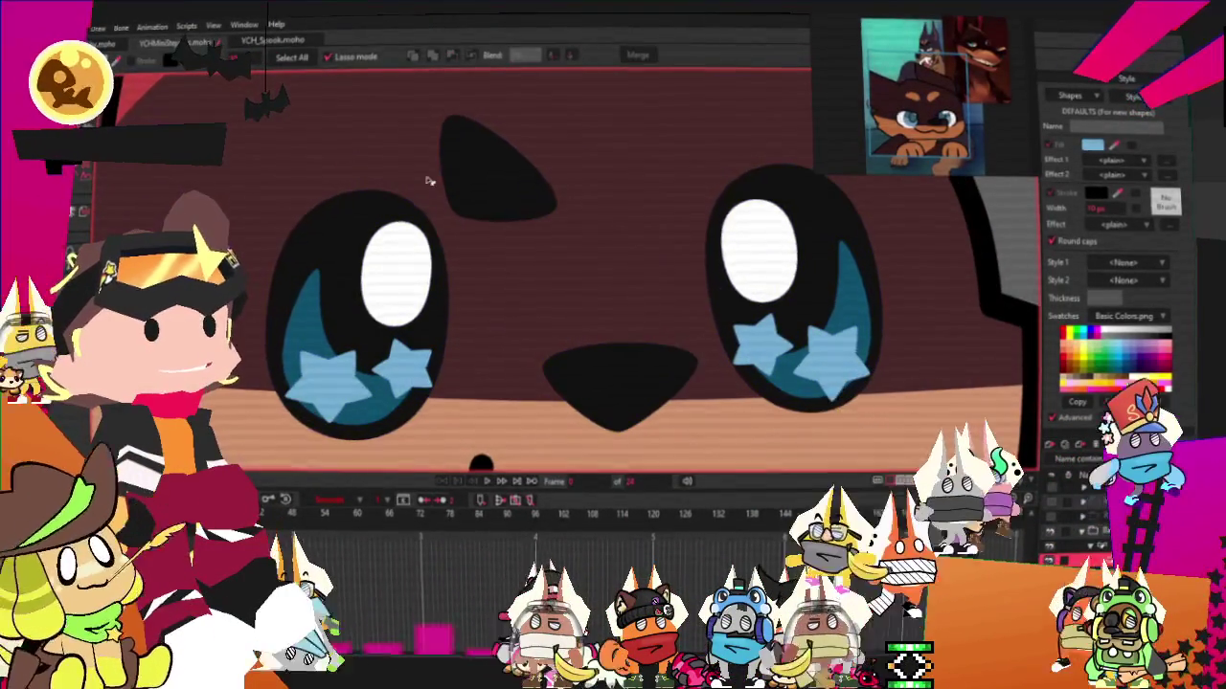
{"action": "left_click", "coordinate": [483, 171]}
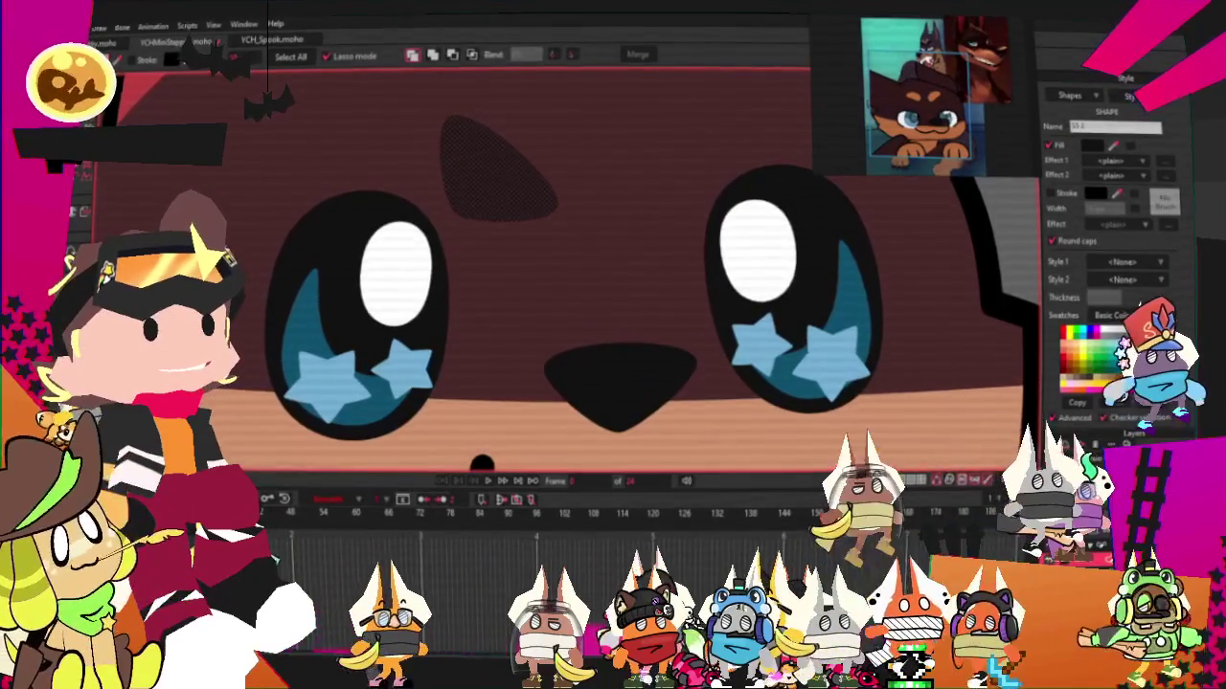
{"action": "scroll", "coordinate": [355, 258], "scroll_direction": "up", "scroll_amount": 1}
Tilt the tan brow spot and shift it down-left into position
{"action": "key", "text": "t"}
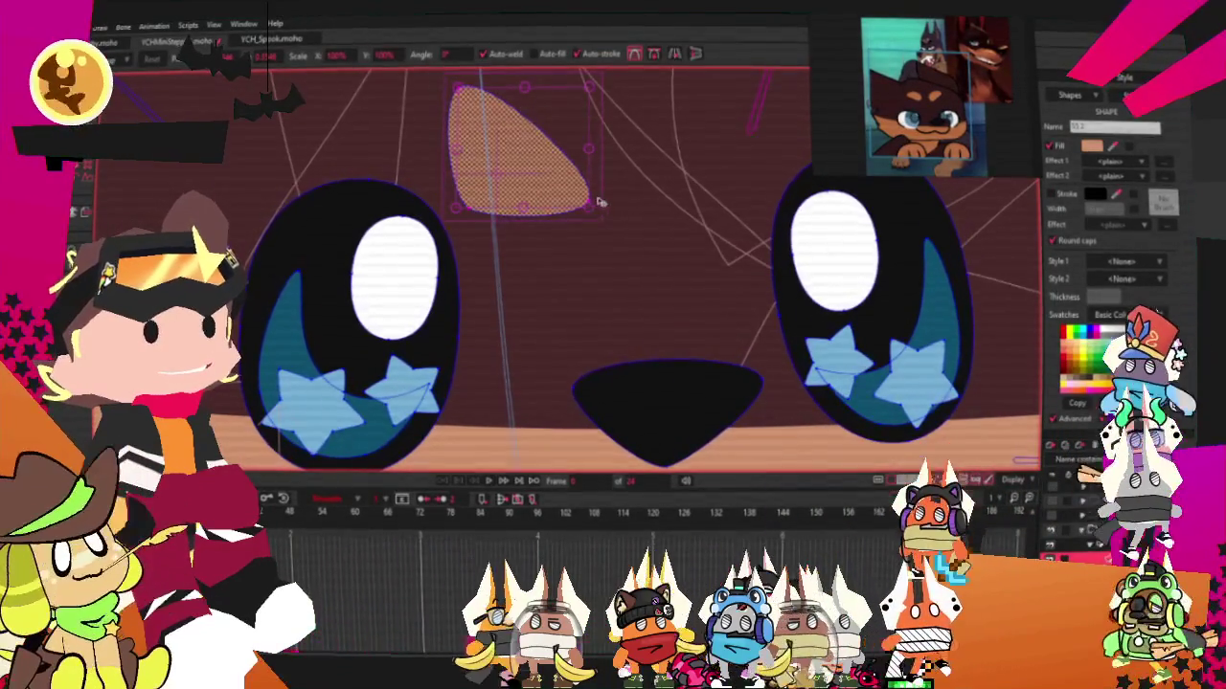
{"action": "left_click_drag", "start_coordinate": [599, 202], "coordinate": [507, 180]}
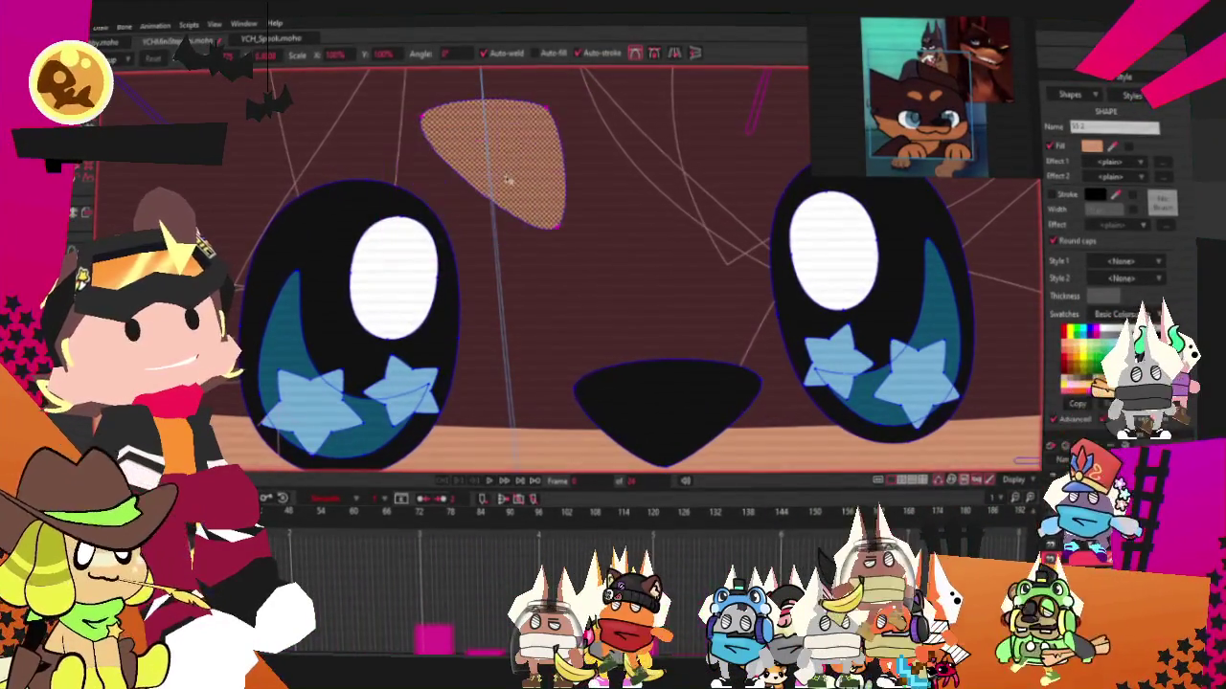
{"action": "key", "text": "g"}
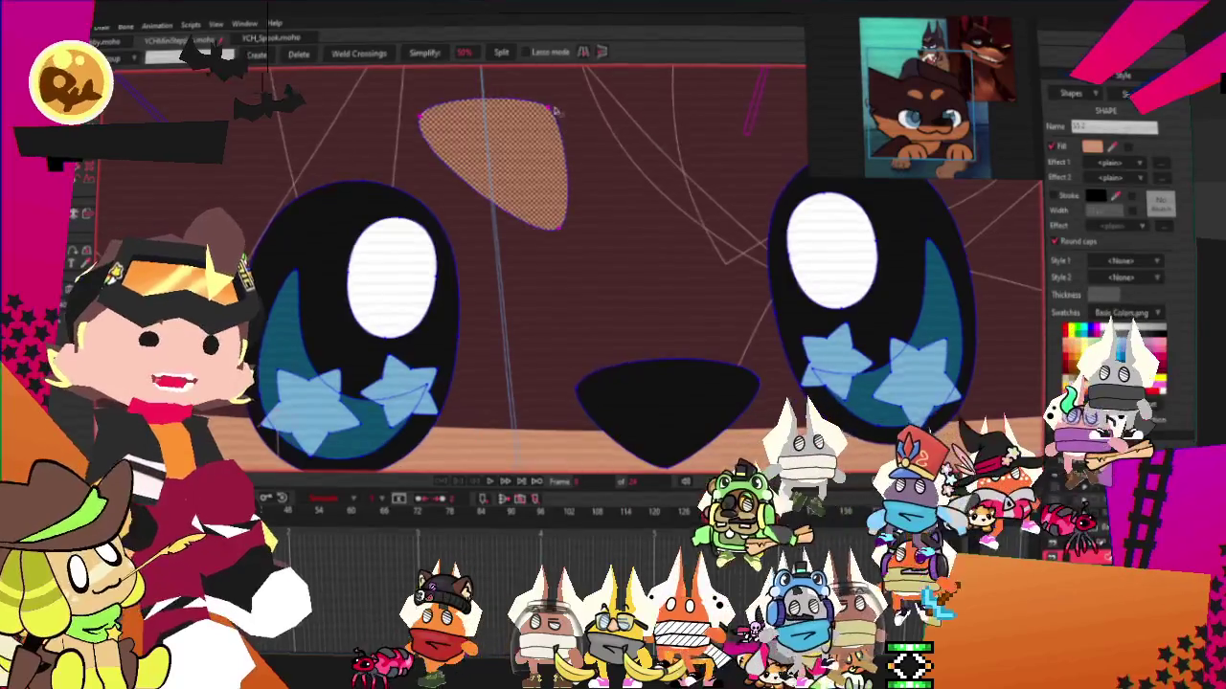
{"action": "scroll", "coordinate": [545, 106], "scroll_direction": "up", "scroll_amount": 1}
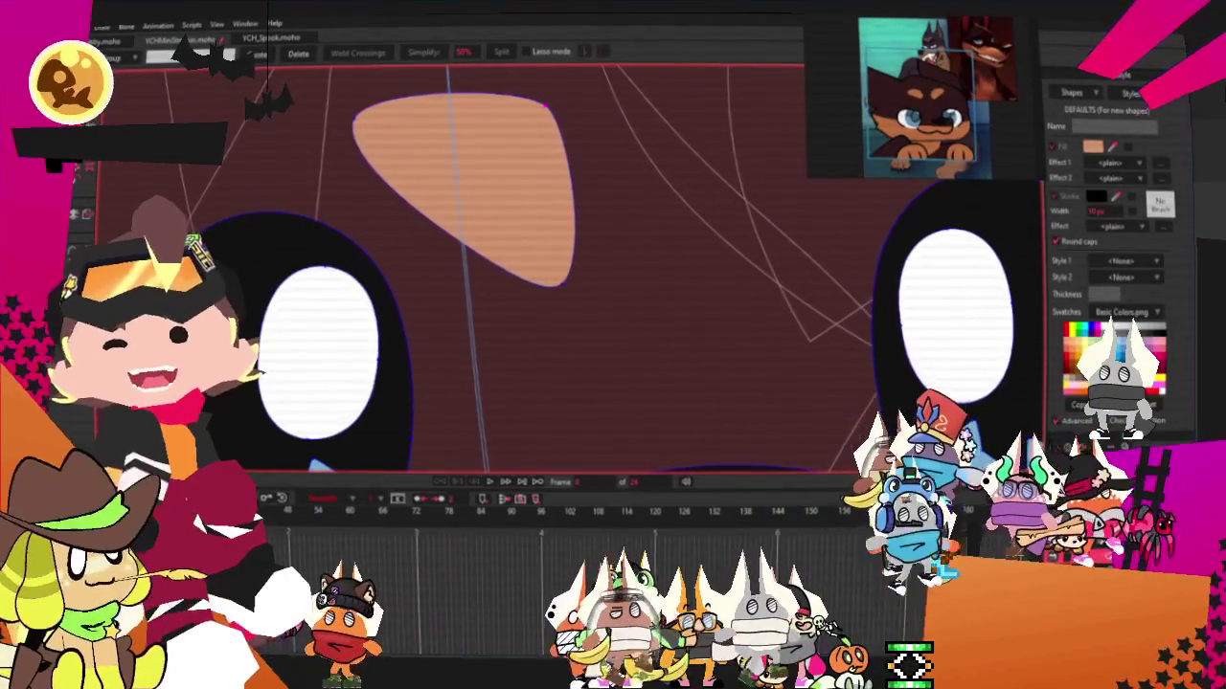
{"action": "key", "text": "t"}
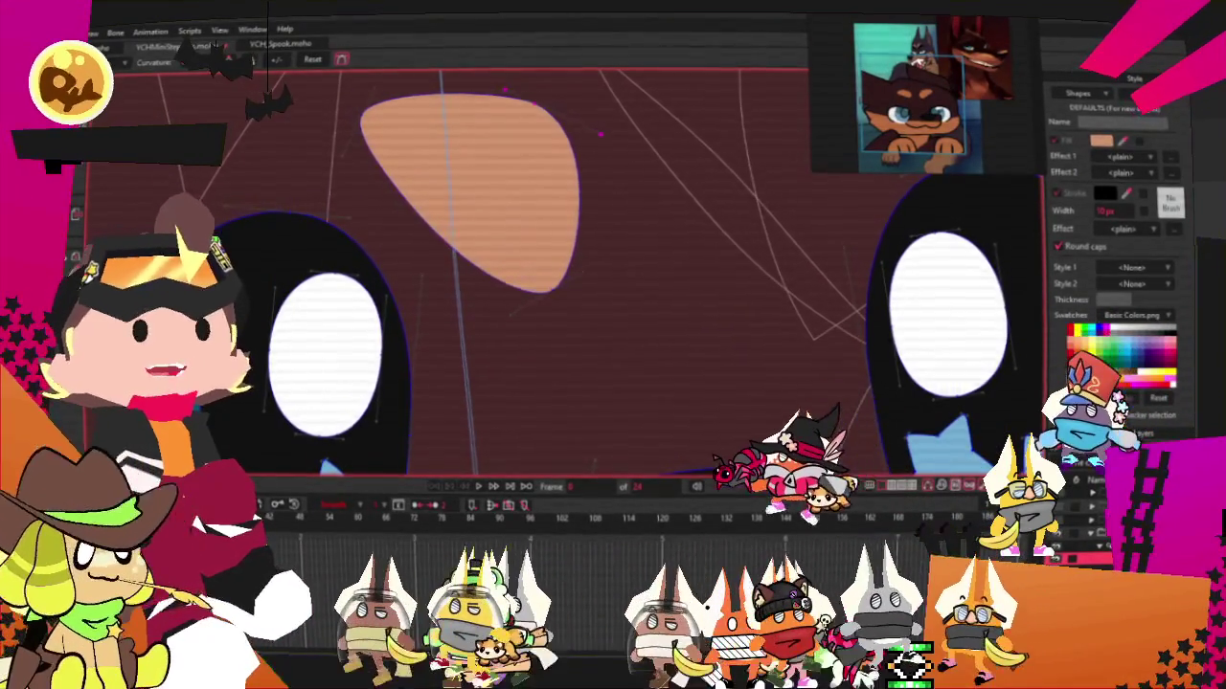
Raise the tan brow spot's bottom tip to refine its shape
{"action": "left_click_drag", "start_coordinate": [577, 271], "coordinate": [424, 216]}
{"action": "scroll", "coordinate": [424, 216], "scroll_direction": "down", "scroll_amount": 3}
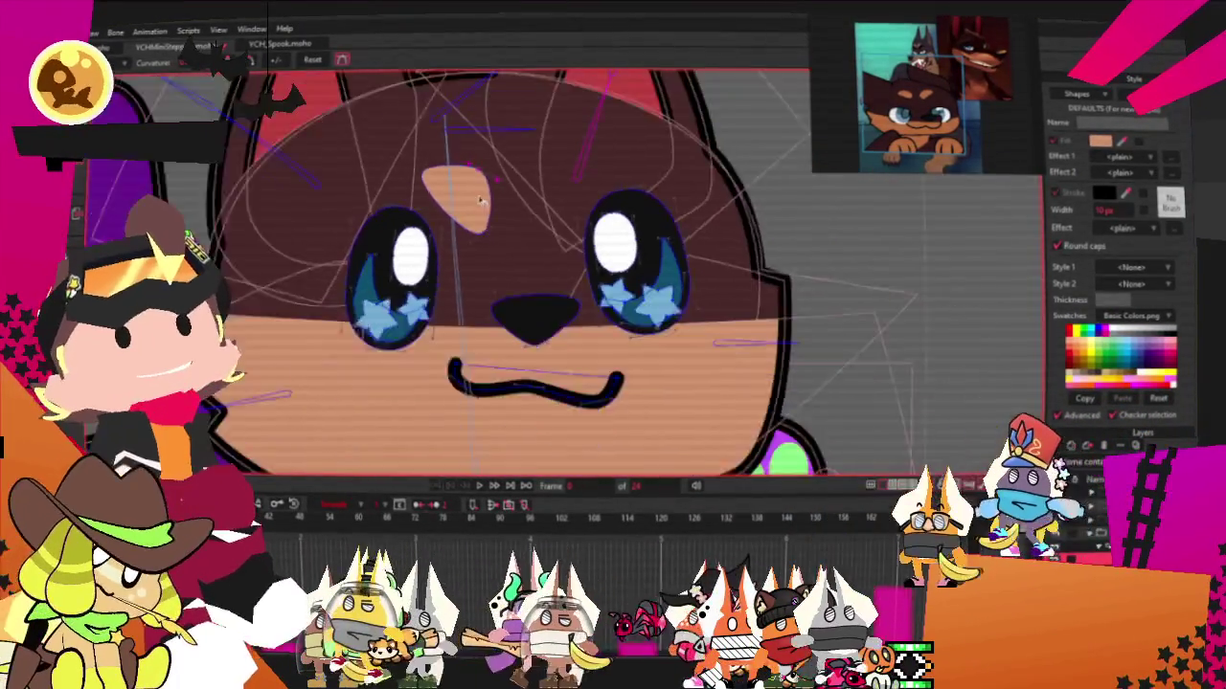
{"action": "scroll", "coordinate": [460, 279], "scroll_direction": "up", "scroll_amount": 3}
{"action": "key", "text": "t"}
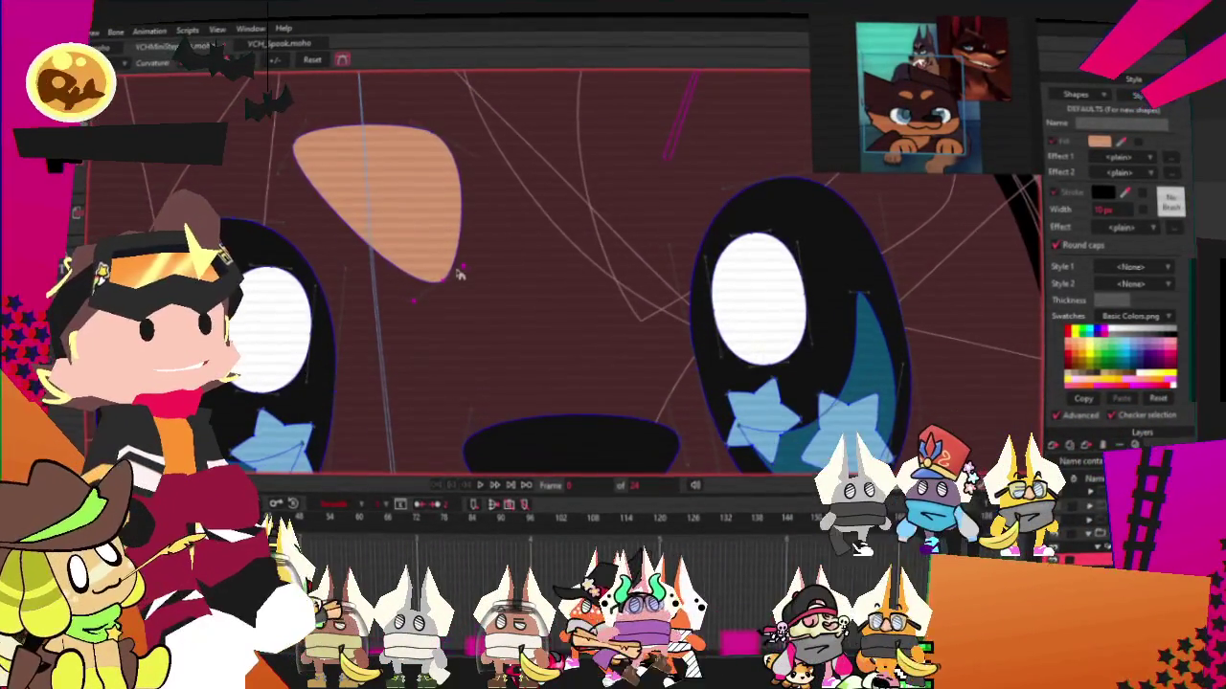
{"action": "left_click_drag", "start_coordinate": [454, 280], "coordinate": [446, 252]}
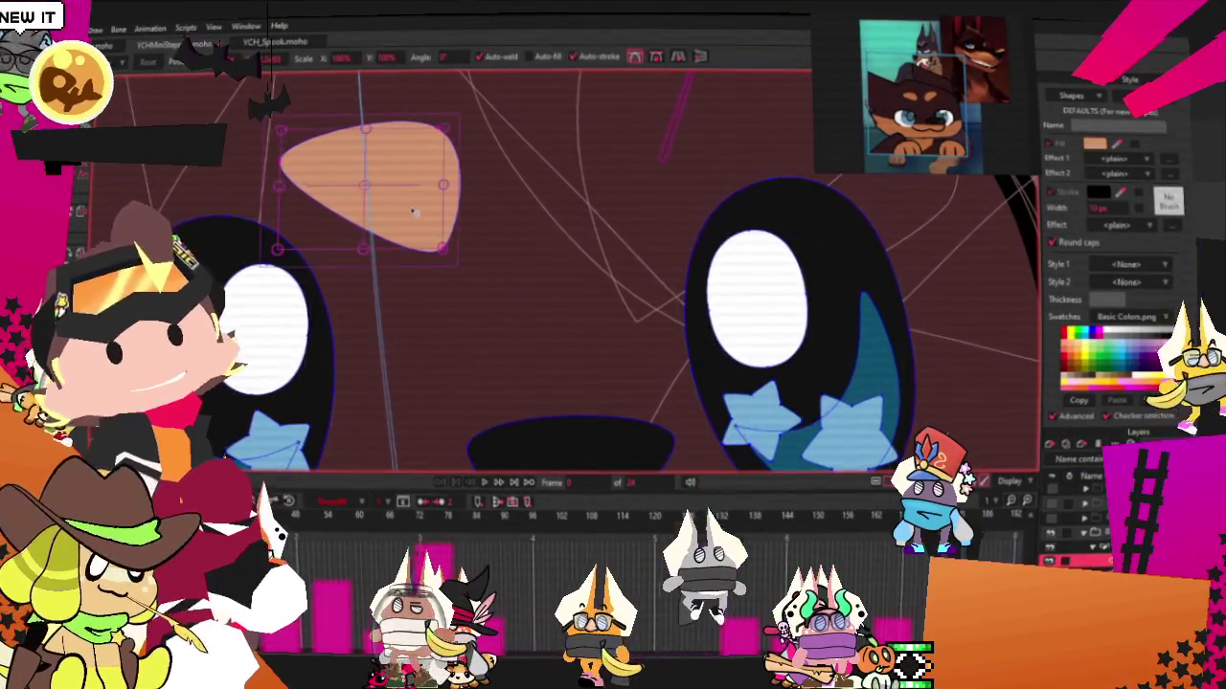
{"action": "scroll", "coordinate": [467, 201], "scroll_direction": "down", "scroll_amount": 3}
{"action": "scroll", "coordinate": [467, 200], "scroll_direction": "up", "scroll_amount": 2}
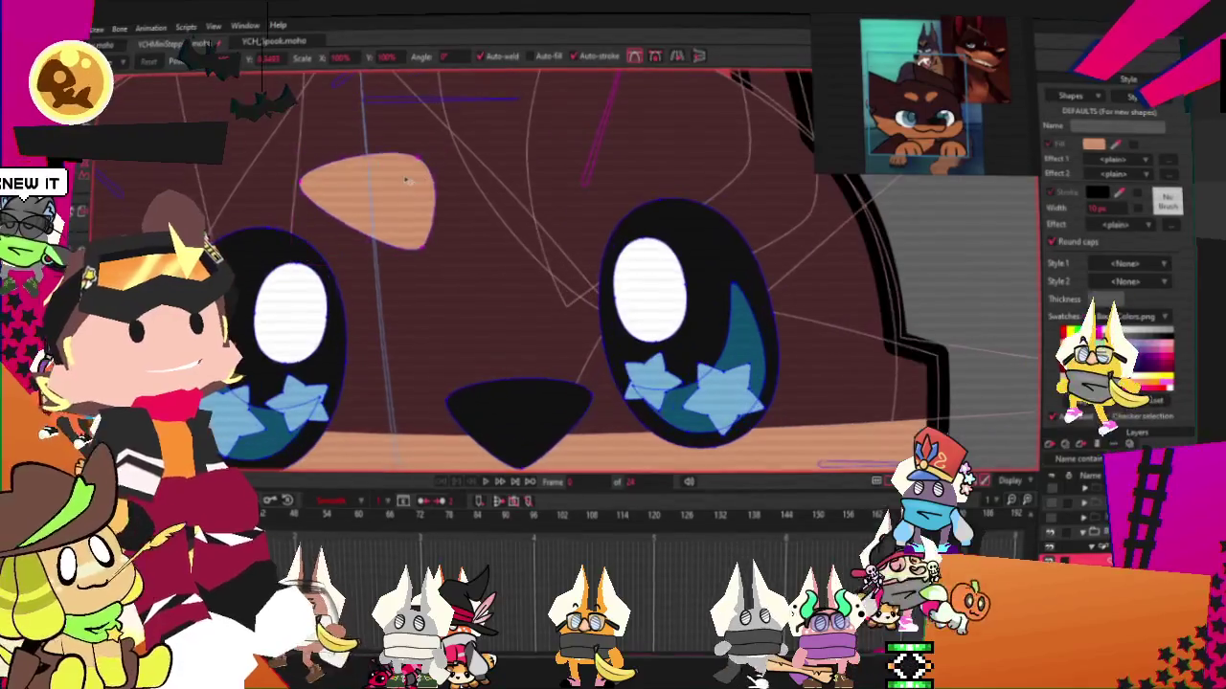
Duplicate the tan brow spot and place the copy above the right eye
{"action": "left_click", "coordinate": [406, 178]}
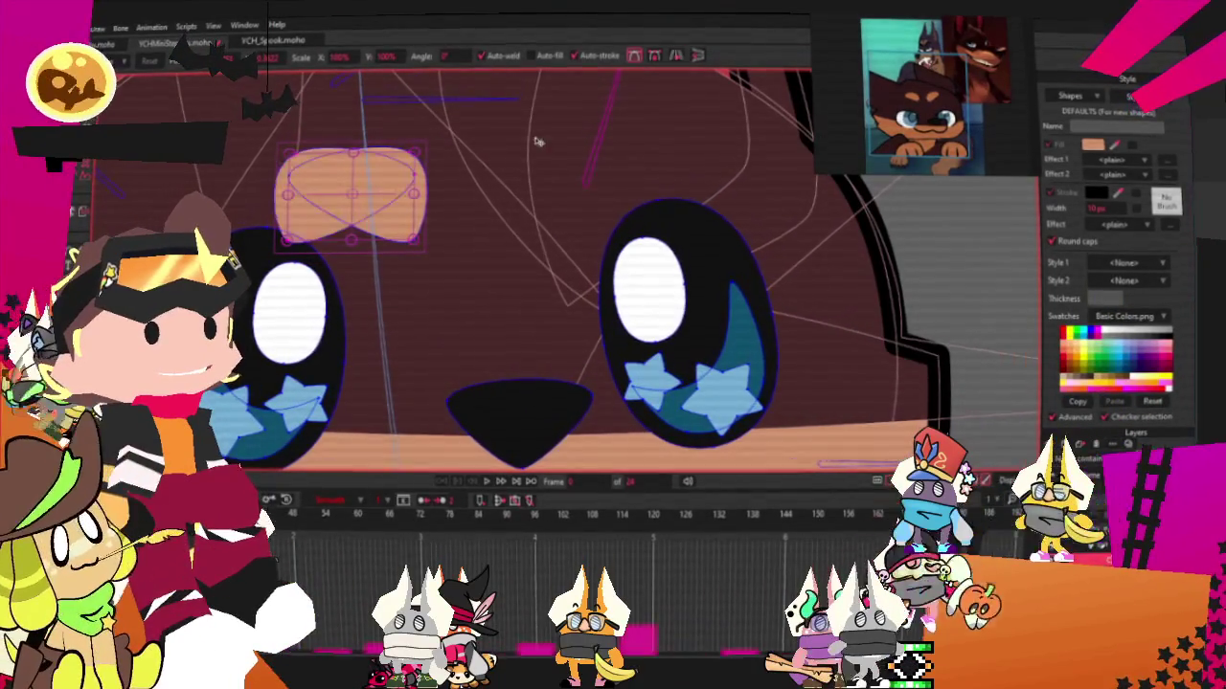
{"action": "mouse_move", "coordinate": [364, 209]}
{"action": "left_mouse_down"}
{"action": "mouse_move", "coordinate": [643, 189]}
{"action": "mouse_move", "coordinate": [591, 193]}
{"action": "left_mouse_up"}
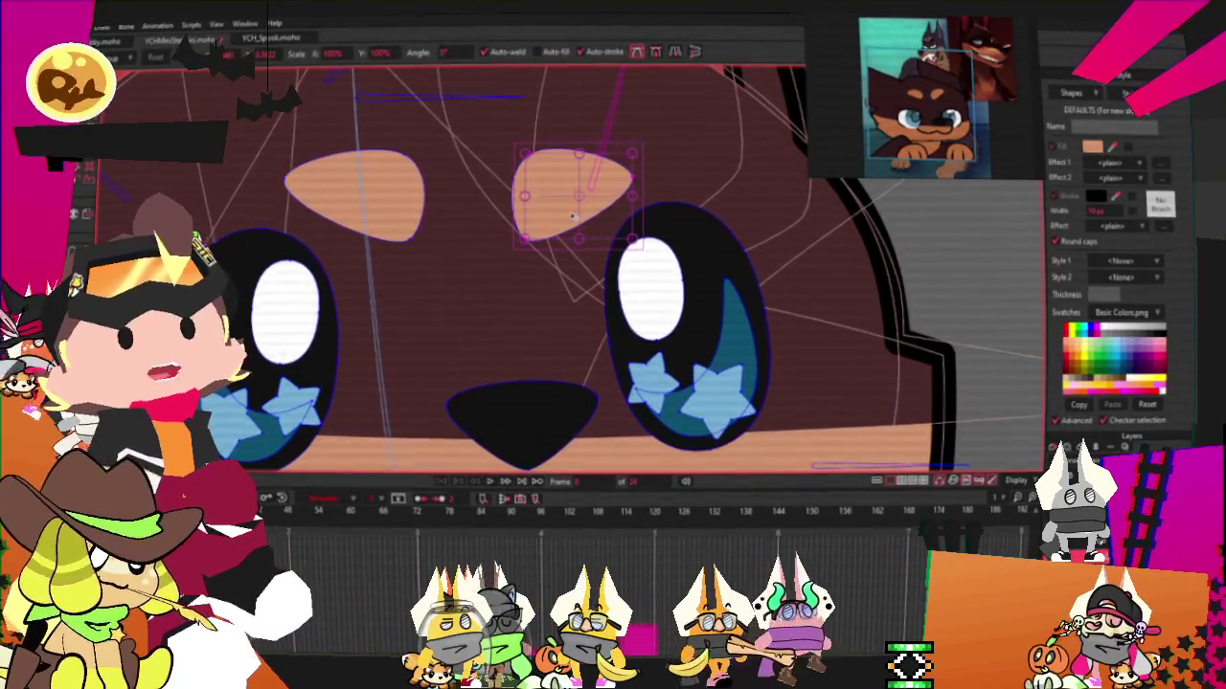
{"action": "scroll", "coordinate": [572, 216], "scroll_direction": "down", "scroll_amount": 3}
{"action": "scroll", "coordinate": [546, 278], "scroll_direction": "down", "scroll_amount": 3}
{"action": "scroll", "coordinate": [526, 326], "scroll_direction": "down", "scroll_amount": 3}
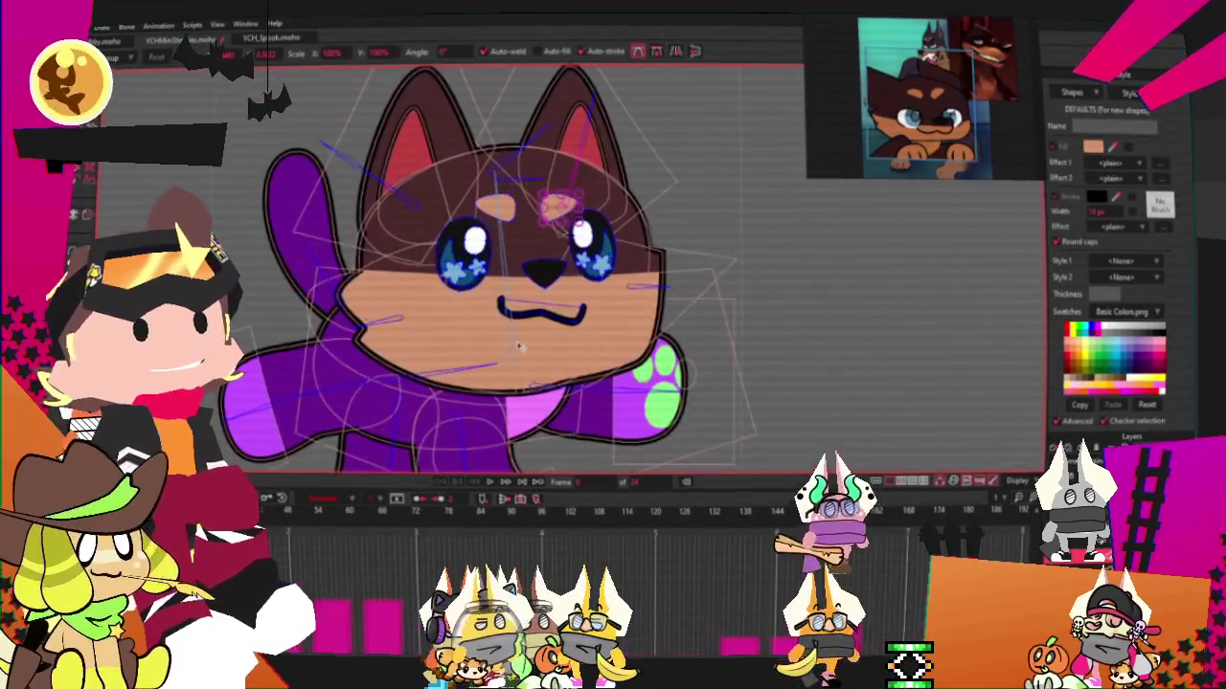
{"action": "scroll", "coordinate": [519, 346], "scroll_direction": "up", "scroll_amount": 2}
{"action": "left_click", "coordinate": [575, 316]}
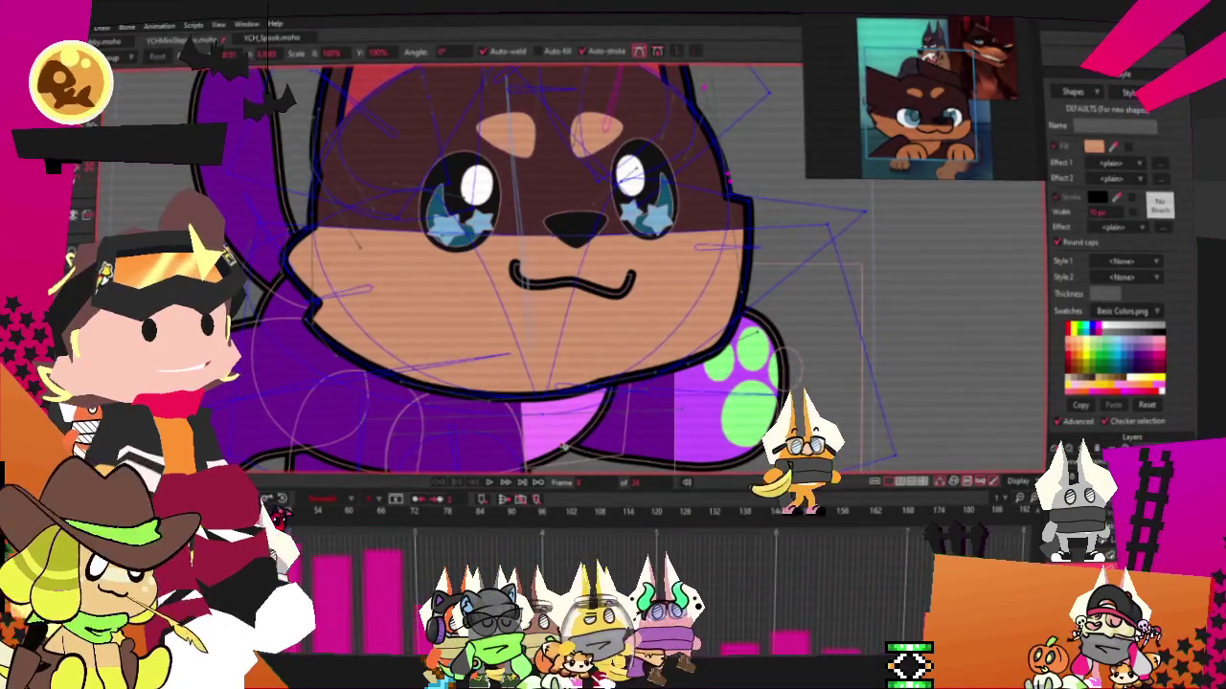
{"action": "scroll", "coordinate": [565, 445], "scroll_direction": "up", "scroll_amount": 1}
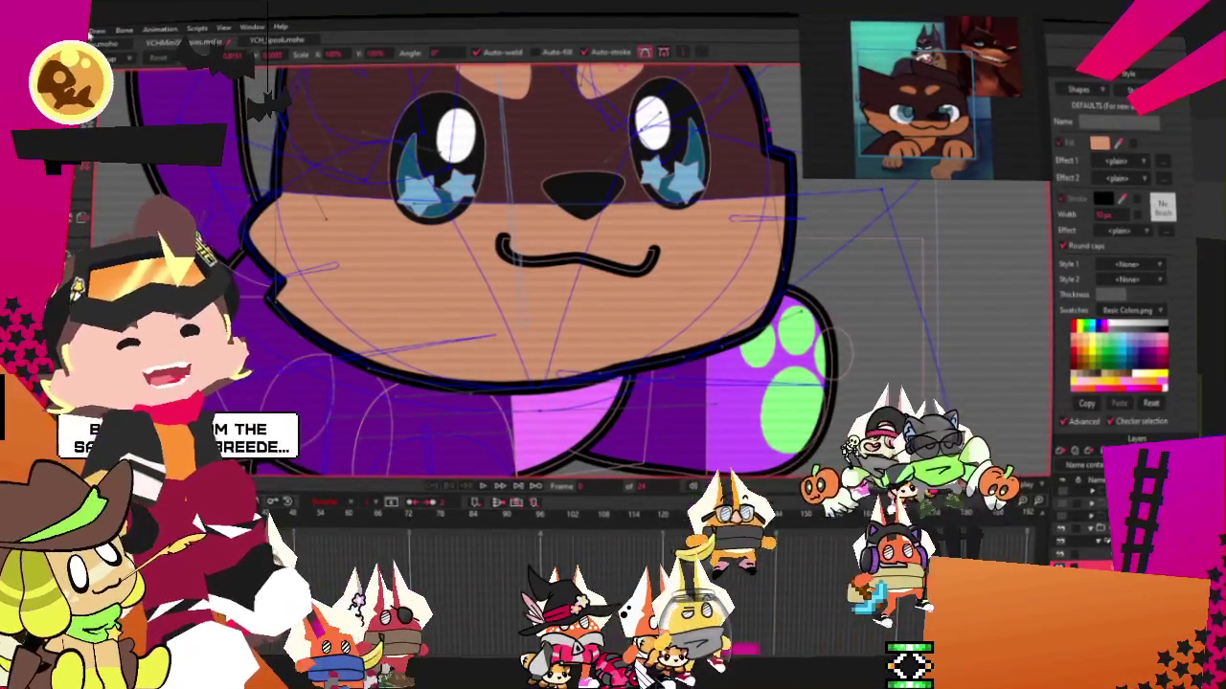
Zoom into the chin and smooth the tan face's bottom outline above the purple body and paw
{"action": "scroll", "coordinate": [714, 450], "scroll_direction": "up", "scroll_amount": 2}
{"action": "scroll", "coordinate": [713, 450], "scroll_direction": "up", "scroll_amount": 1}
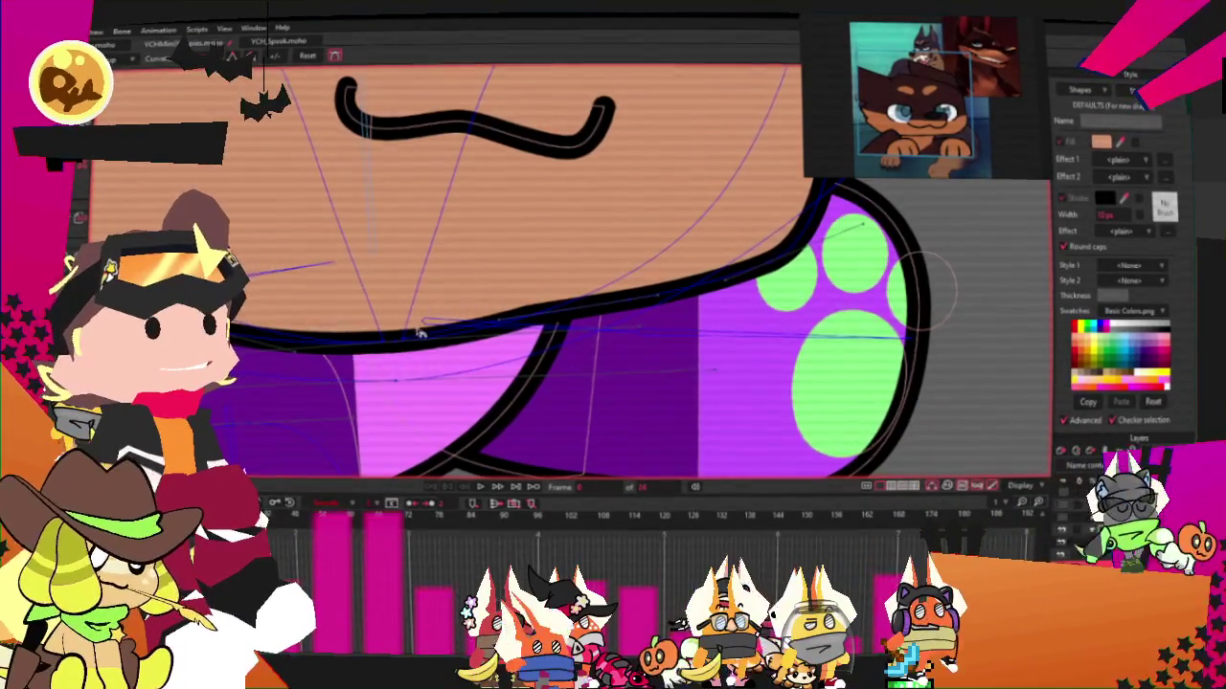
{"action": "key", "text": "t"}
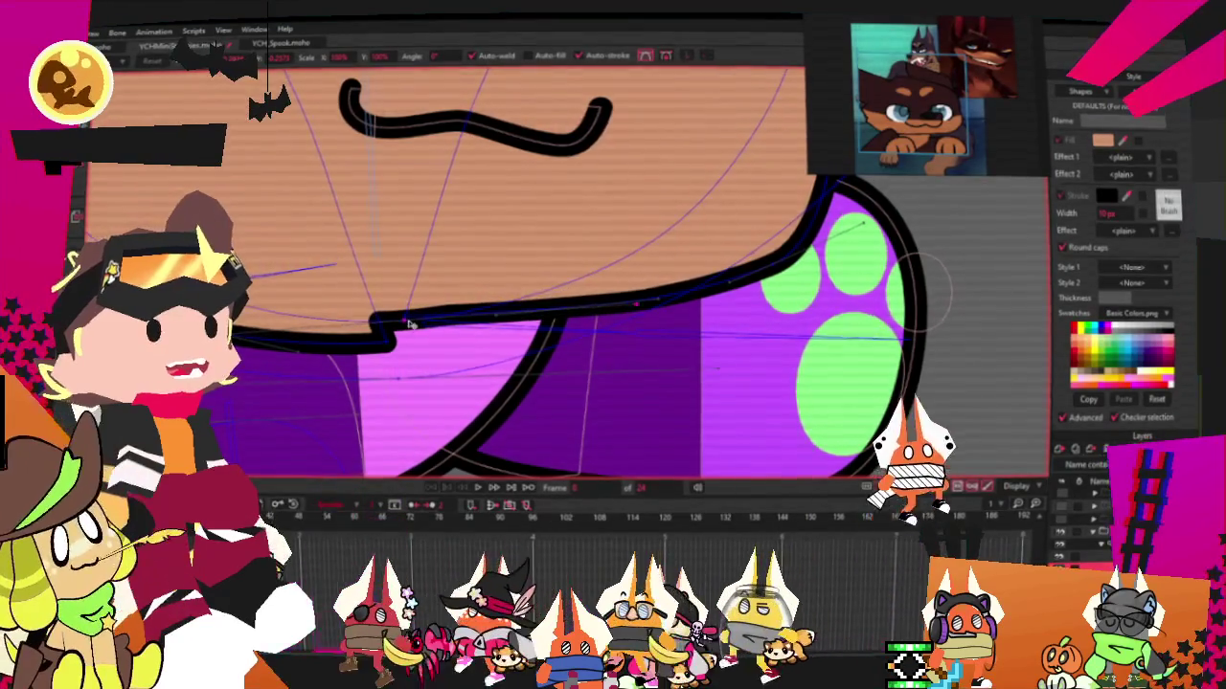
{"action": "scroll", "coordinate": [414, 320], "scroll_direction": "down", "scroll_amount": 1}
{"action": "scroll", "coordinate": [332, 329], "scroll_direction": "down", "scroll_amount": 2}
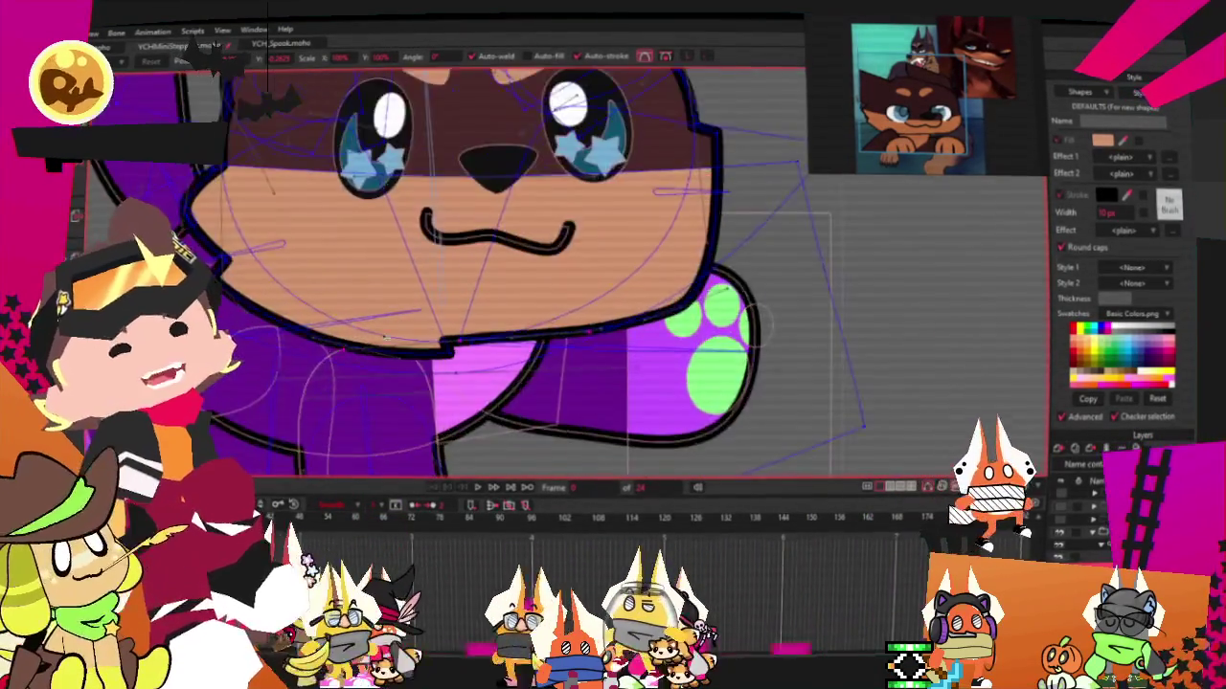
{"action": "scroll", "coordinate": [487, 379], "scroll_direction": "up", "scroll_amount": 2}
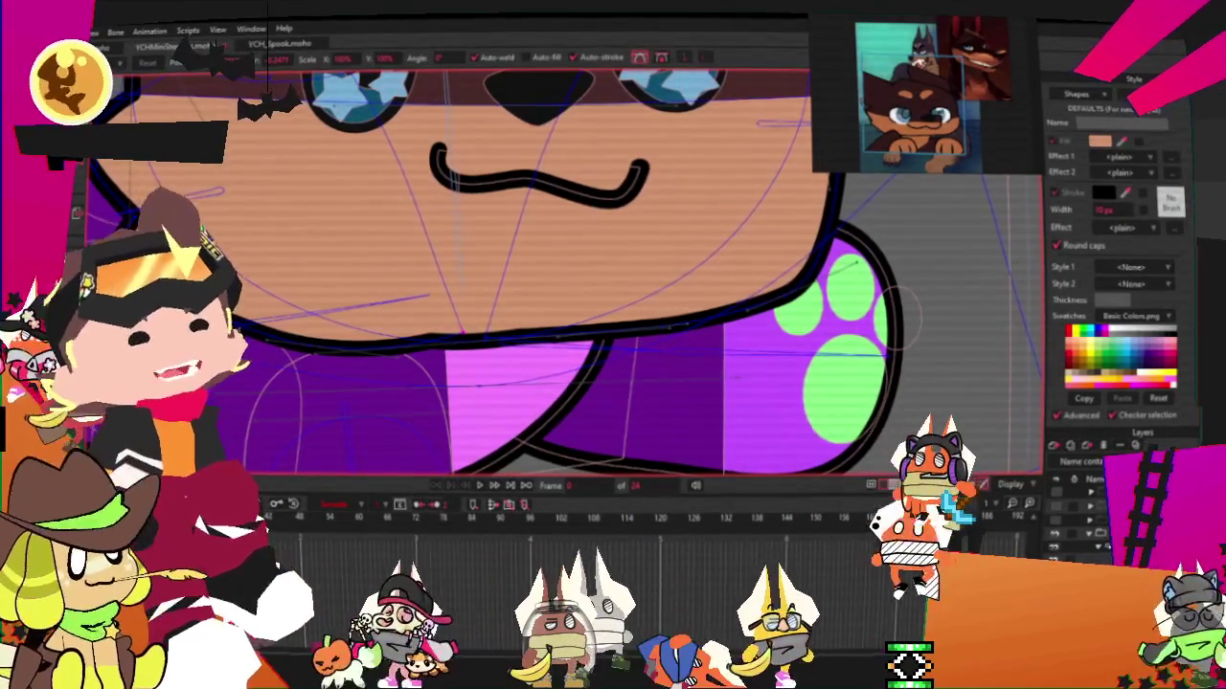
{"action": "scroll", "coordinate": [537, 287], "scroll_direction": "down", "scroll_amount": 2}
{"action": "scroll", "coordinate": [536, 287], "scroll_direction": "up", "scroll_amount": 3}
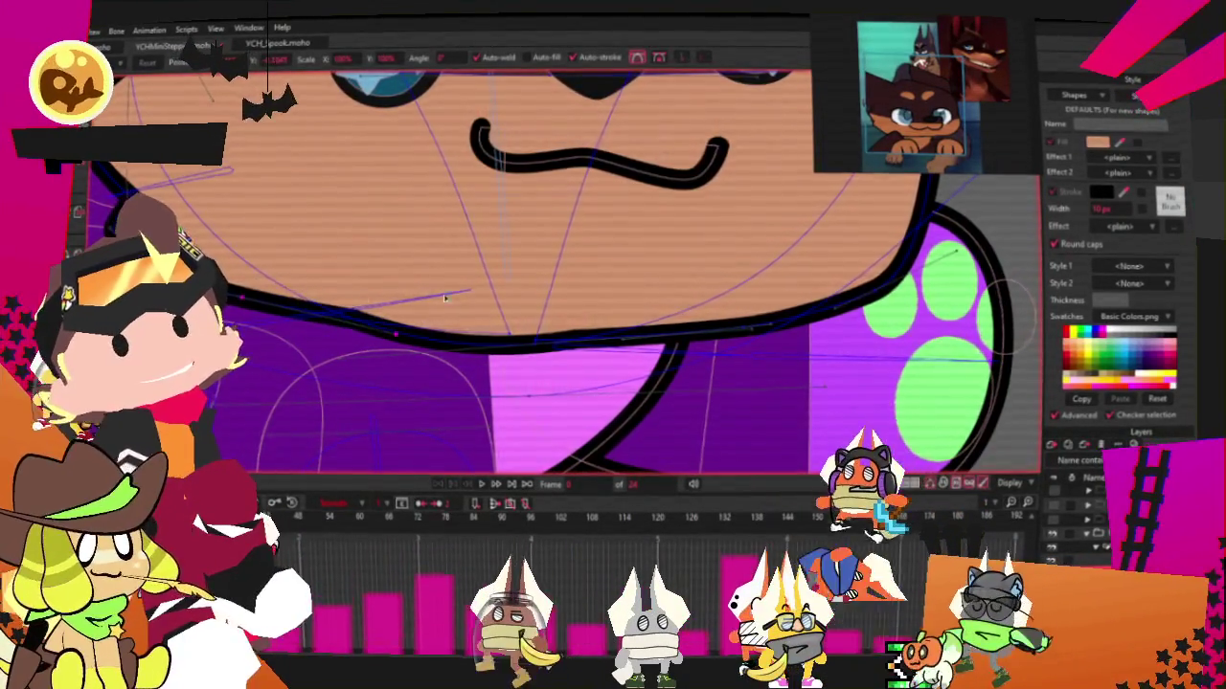
{"action": "scroll", "coordinate": [536, 287], "scroll_direction": "up", "scroll_amount": 1}
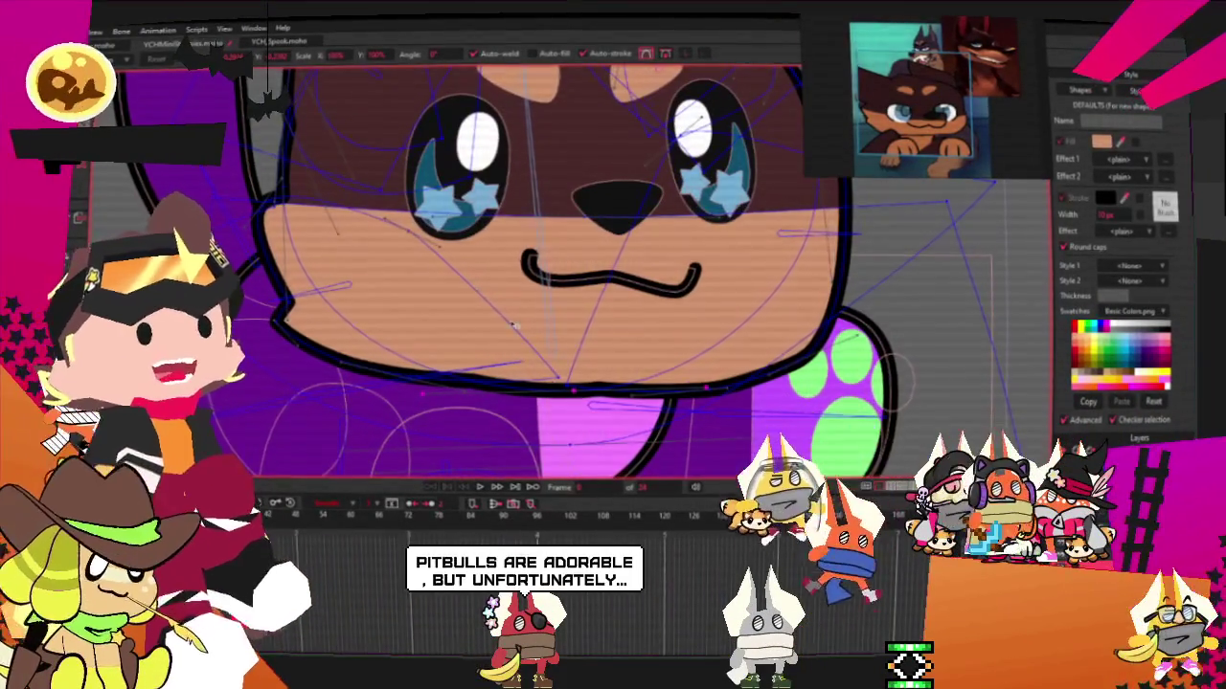
{"action": "scroll", "coordinate": [514, 325], "scroll_direction": "up", "scroll_amount": 2}
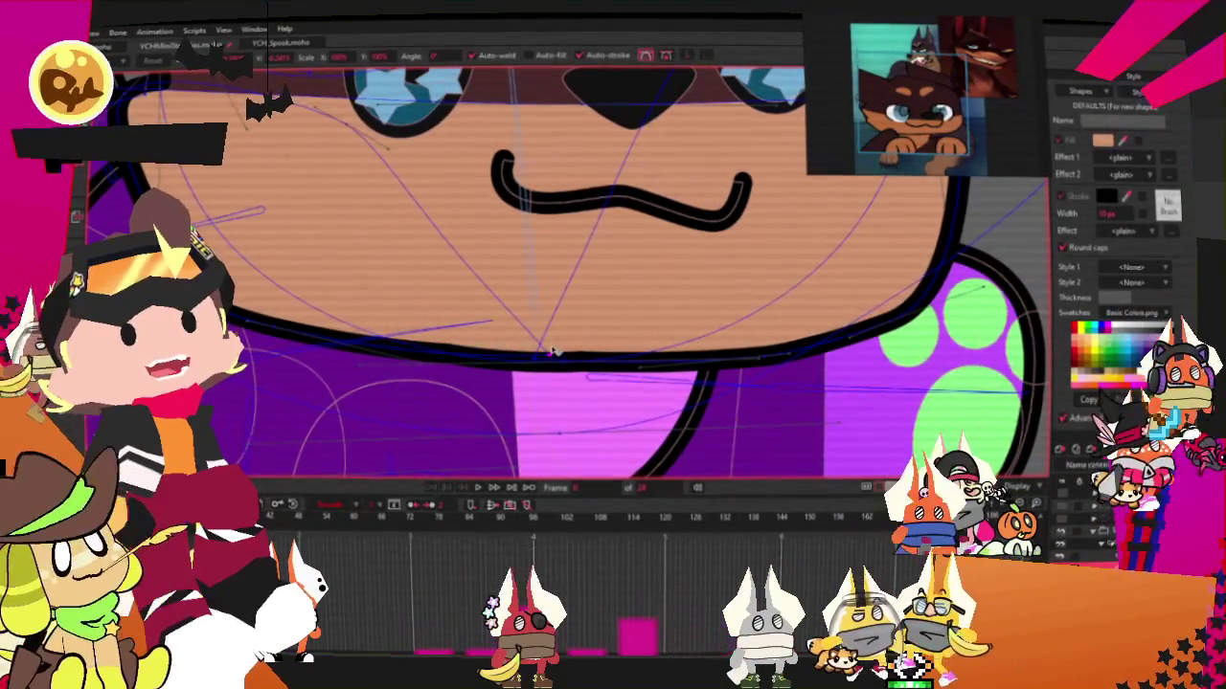
{"action": "scroll", "coordinate": [429, 307], "scroll_direction": "down", "scroll_amount": 3}
Move the right tan eyebrow marking a few pixels right and up
{"action": "scroll", "coordinate": [390, 272], "scroll_direction": "down", "scroll_amount": 3}
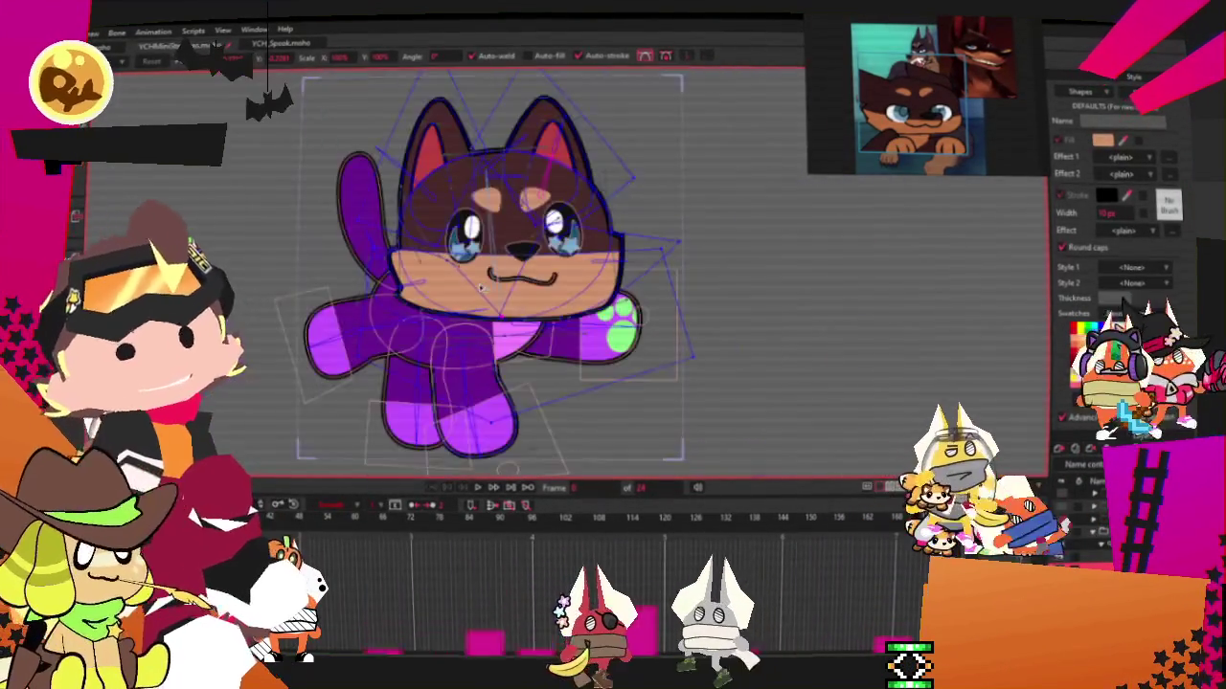
{"action": "scroll", "coordinate": [575, 279], "scroll_direction": "up", "scroll_amount": 3}
{"action": "scroll", "coordinate": [574, 279], "scroll_direction": "down", "scroll_amount": 2}
{"action": "scroll", "coordinate": [575, 279], "scroll_direction": "up", "scroll_amount": 3}
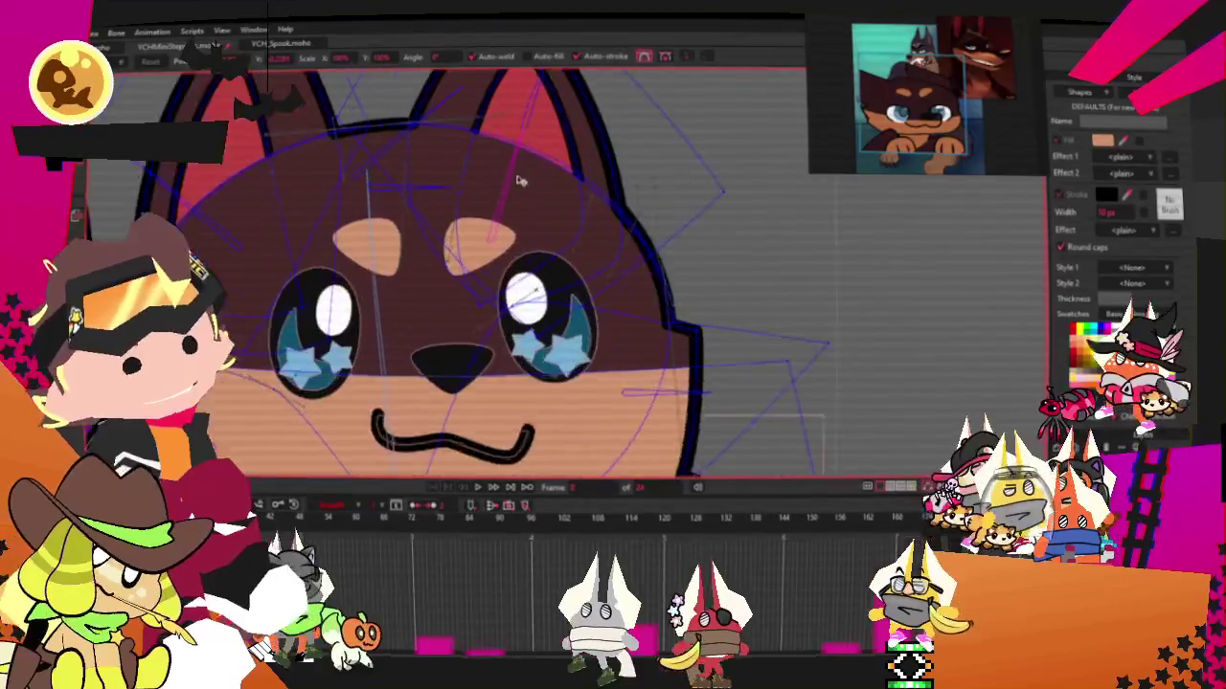
{"action": "scroll", "coordinate": [575, 280], "scroll_direction": "up", "scroll_amount": 2}
{"action": "scroll", "coordinate": [431, 244], "scroll_direction": "up", "scroll_amount": 2}
{"action": "left_click", "coordinate": [513, 291]}
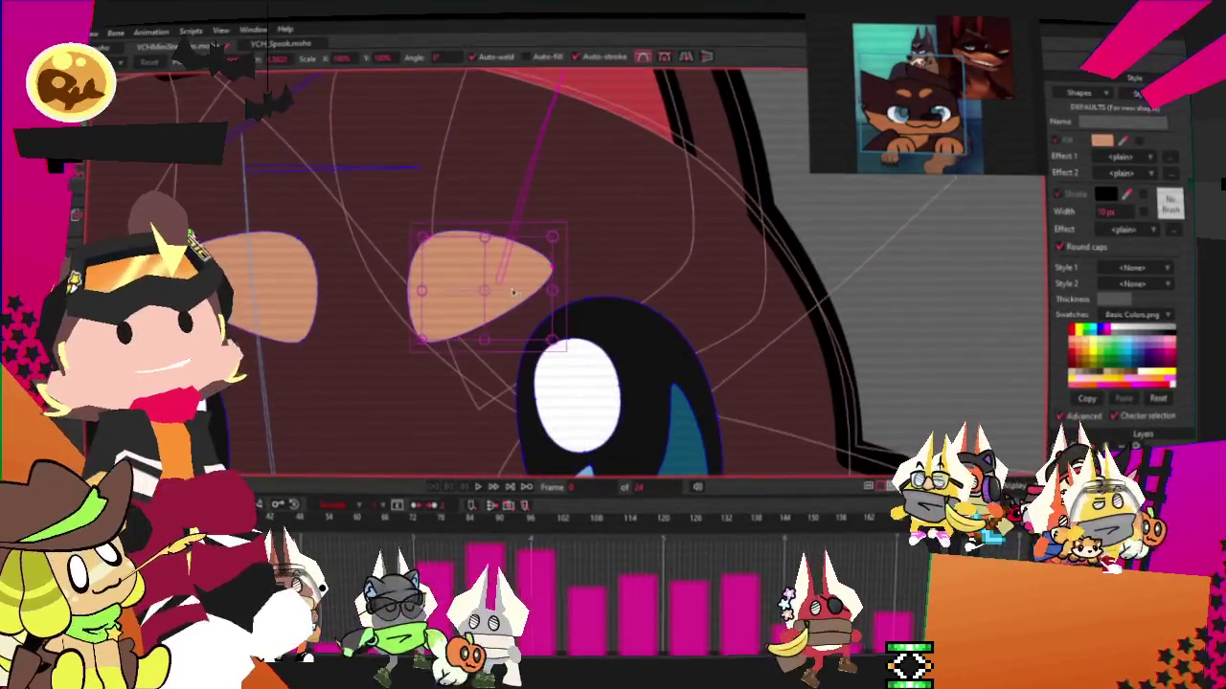
{"action": "left_click_drag", "start_coordinate": [565, 305], "coordinate": [571, 302]}
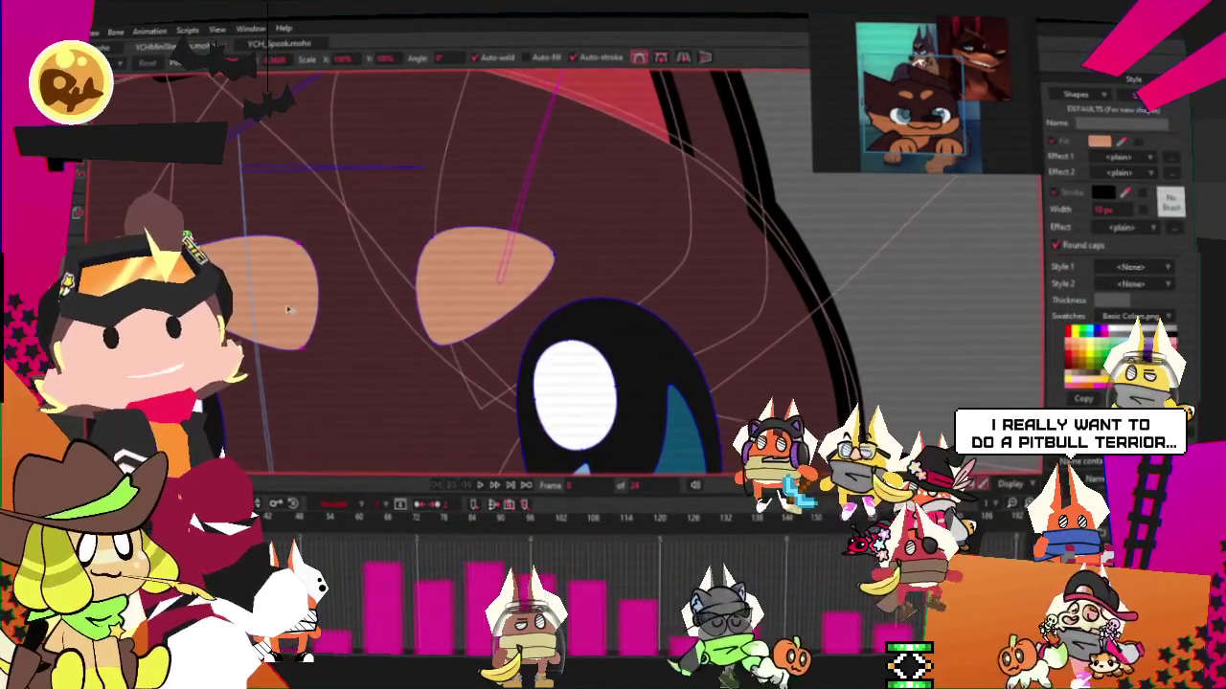
{"action": "scroll", "coordinate": [287, 310], "scroll_direction": "down", "scroll_amount": 1}
{"action": "scroll", "coordinate": [383, 287], "scroll_direction": "down", "scroll_amount": 2}
{"action": "scroll", "coordinate": [479, 278], "scroll_direction": "down", "scroll_amount": 2}
{"action": "scroll", "coordinate": [575, 266], "scroll_direction": "down", "scroll_amount": 1}
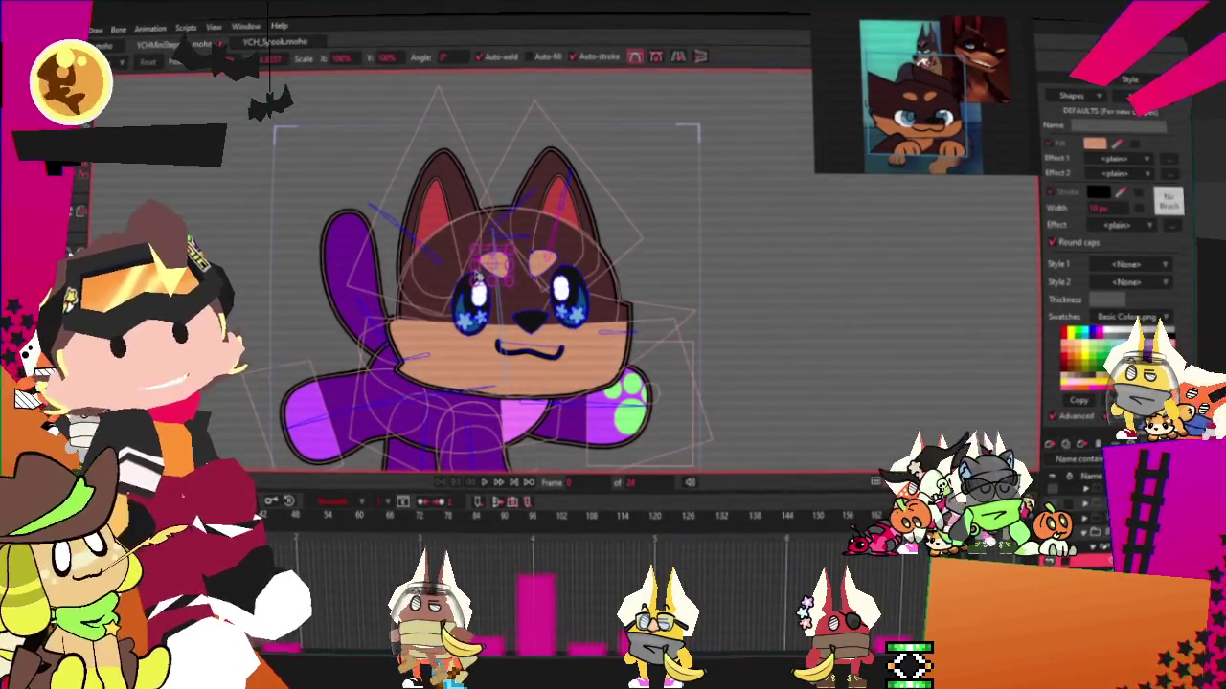
{"action": "scroll", "coordinate": [477, 276], "scroll_direction": "down", "scroll_amount": 2}
{"action": "scroll", "coordinate": [470, 259], "scroll_direction": "down", "scroll_amount": 1}
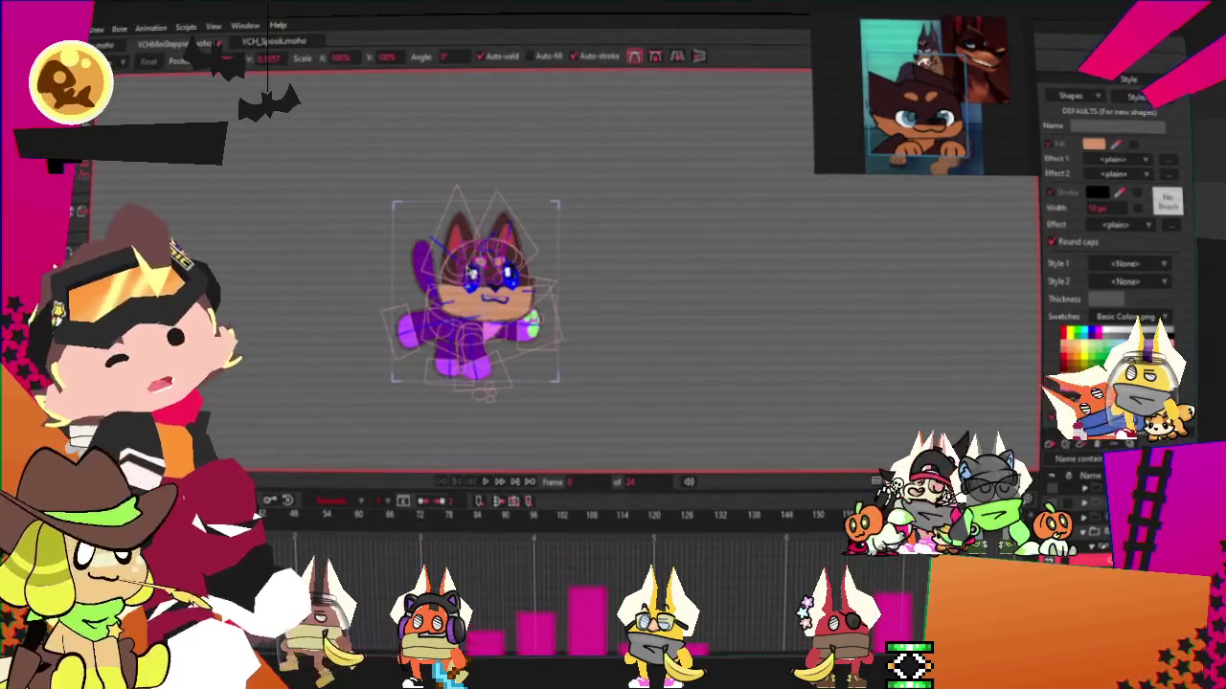
{"action": "scroll", "coordinate": [472, 275], "scroll_direction": "up", "scroll_amount": 1}
{"action": "scroll", "coordinate": [488, 278], "scroll_direction": "up", "scroll_amount": 1}
{"action": "scroll", "coordinate": [507, 280], "scroll_direction": "up", "scroll_amount": 2}
{"action": "scroll", "coordinate": [536, 286], "scroll_direction": "up", "scroll_amount": 1}
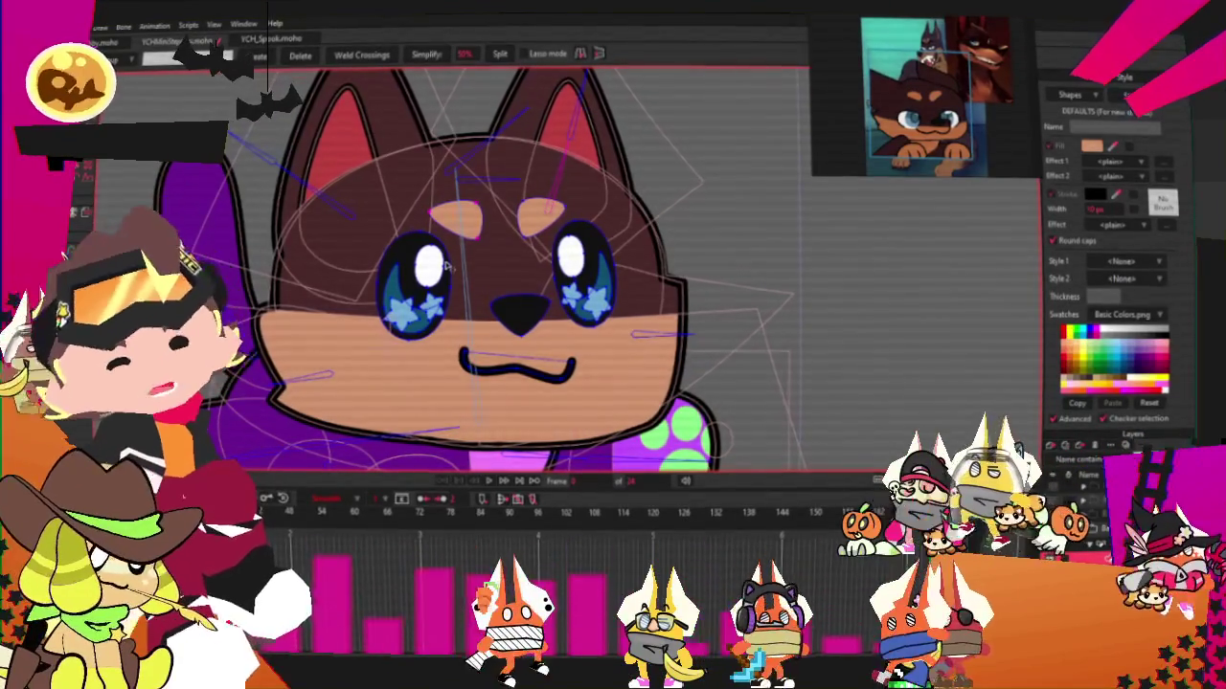
{"action": "scroll", "coordinate": [449, 266], "scroll_direction": "down", "scroll_amount": 2}
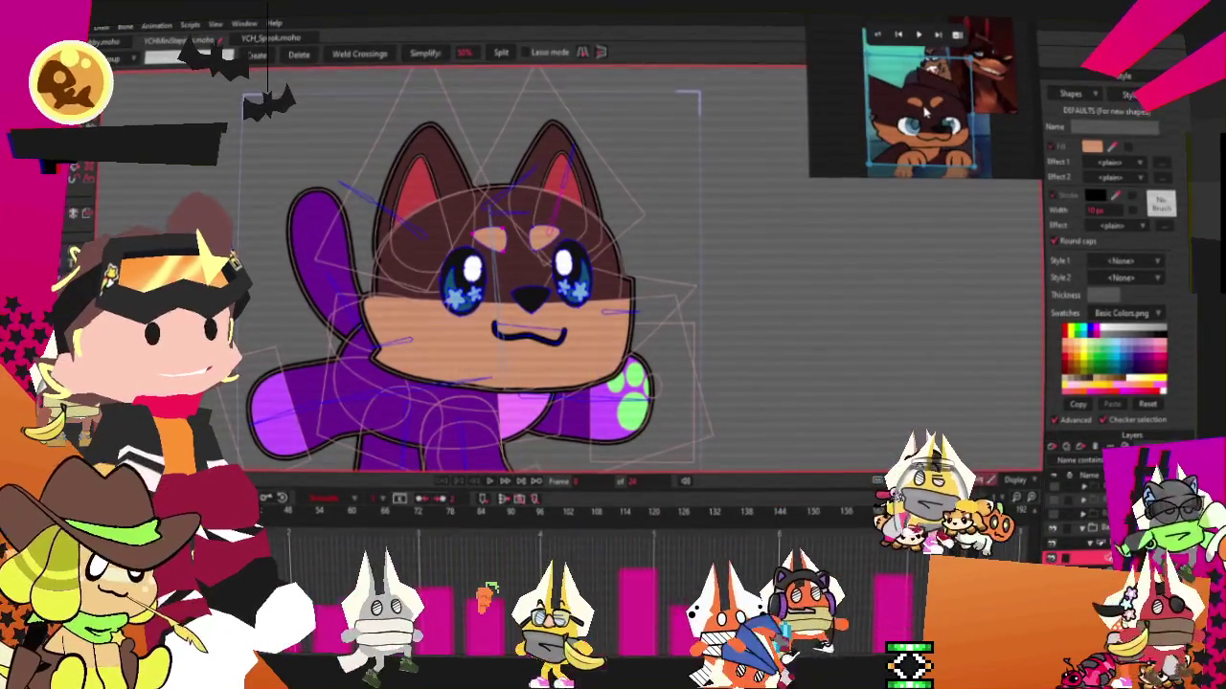
{"action": "scroll", "coordinate": [559, 203], "scroll_direction": "down", "scroll_amount": 1}
{"action": "scroll", "coordinate": [559, 203], "scroll_direction": "up", "scroll_amount": 2}
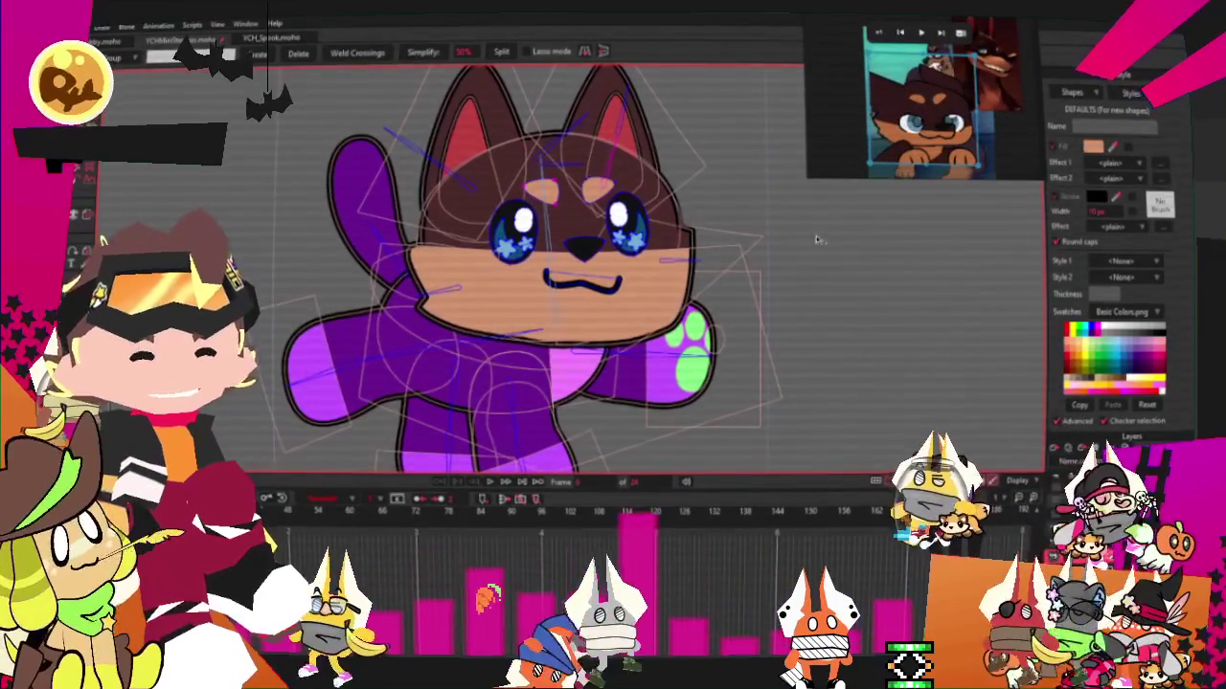
{"action": "scroll", "coordinate": [583, 263], "scroll_direction": "up", "scroll_amount": 2}
{"action": "scroll", "coordinate": [584, 264], "scroll_direction": "down", "scroll_amount": 2}
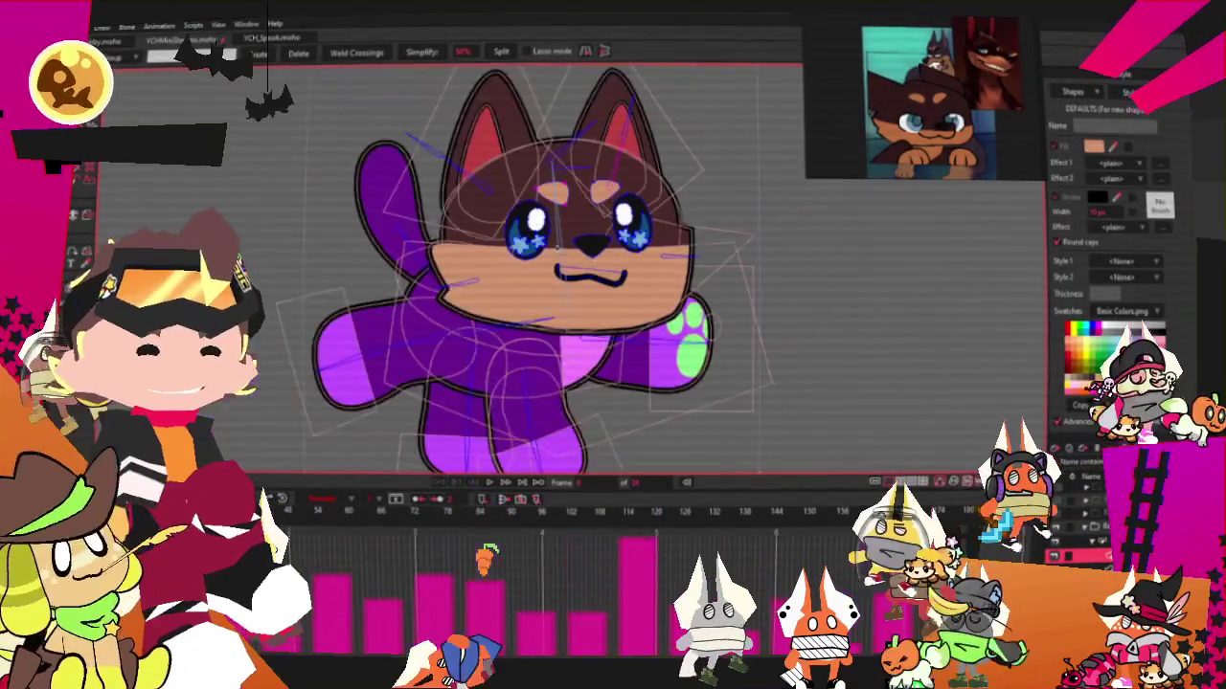
{"action": "scroll", "coordinate": [584, 249], "scroll_direction": "up", "scroll_amount": 3}
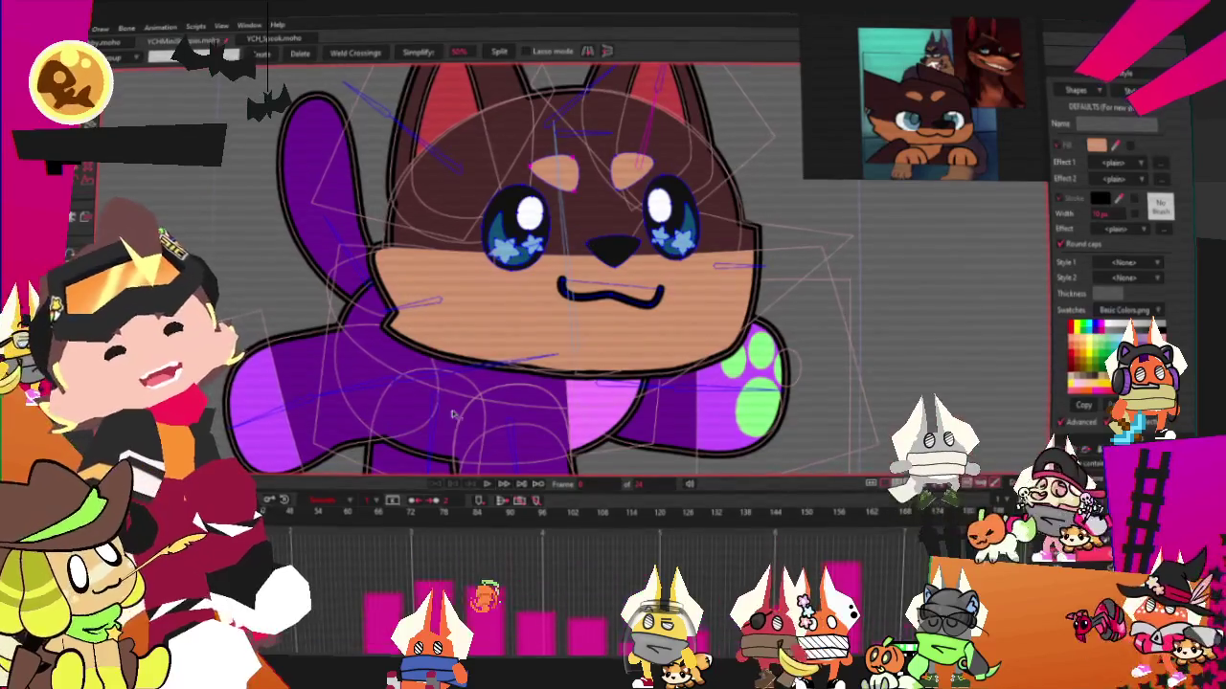
{"action": "scroll", "coordinate": [710, 236], "scroll_direction": "up", "scroll_amount": 2}
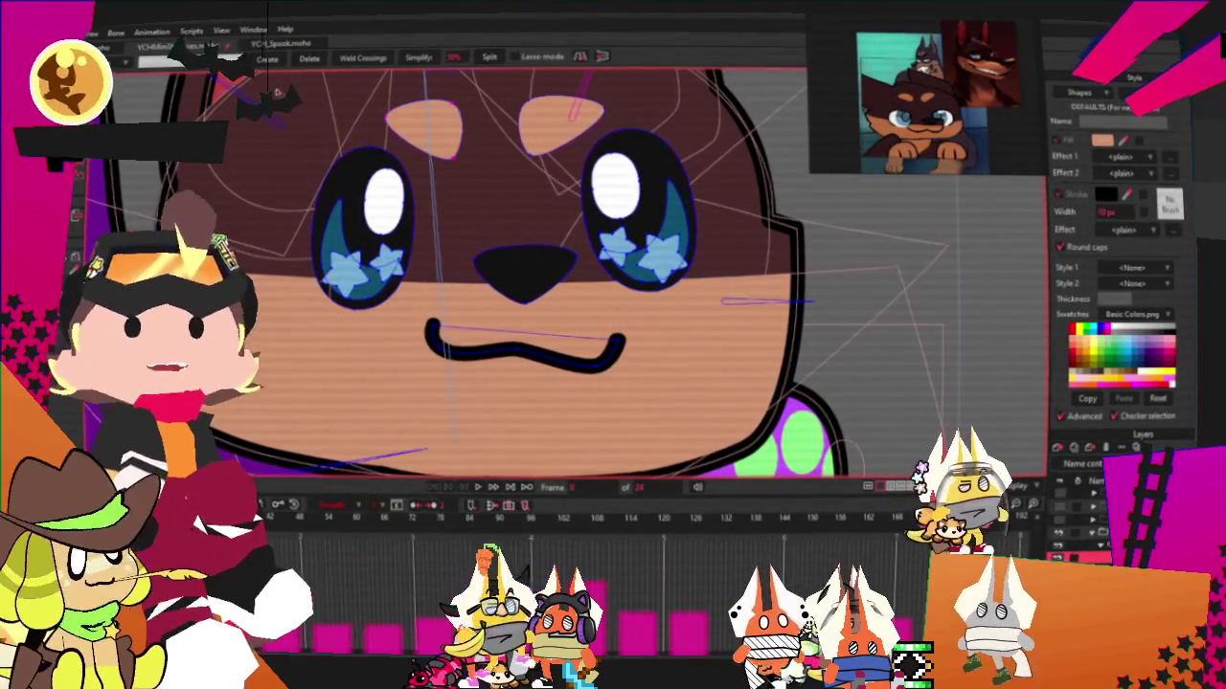
{"action": "scroll", "coordinate": [499, 252], "scroll_direction": "up", "scroll_amount": 2}
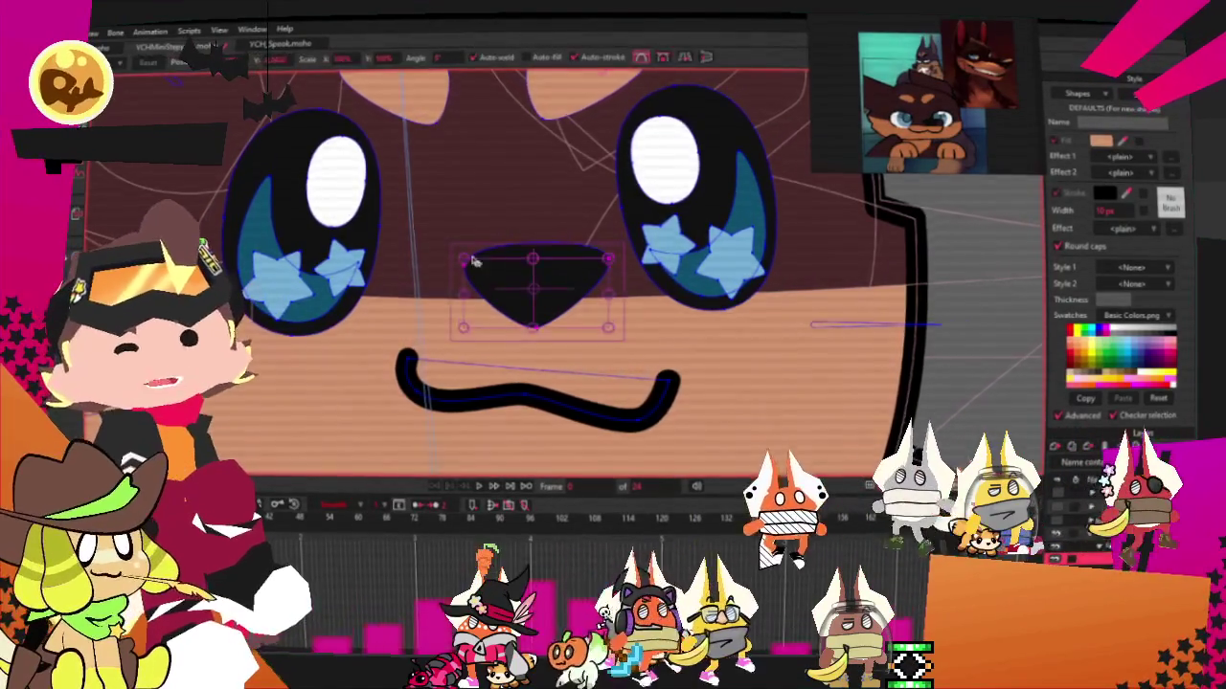
{"action": "scroll", "coordinate": [546, 296], "scroll_direction": "up", "scroll_amount": 2}
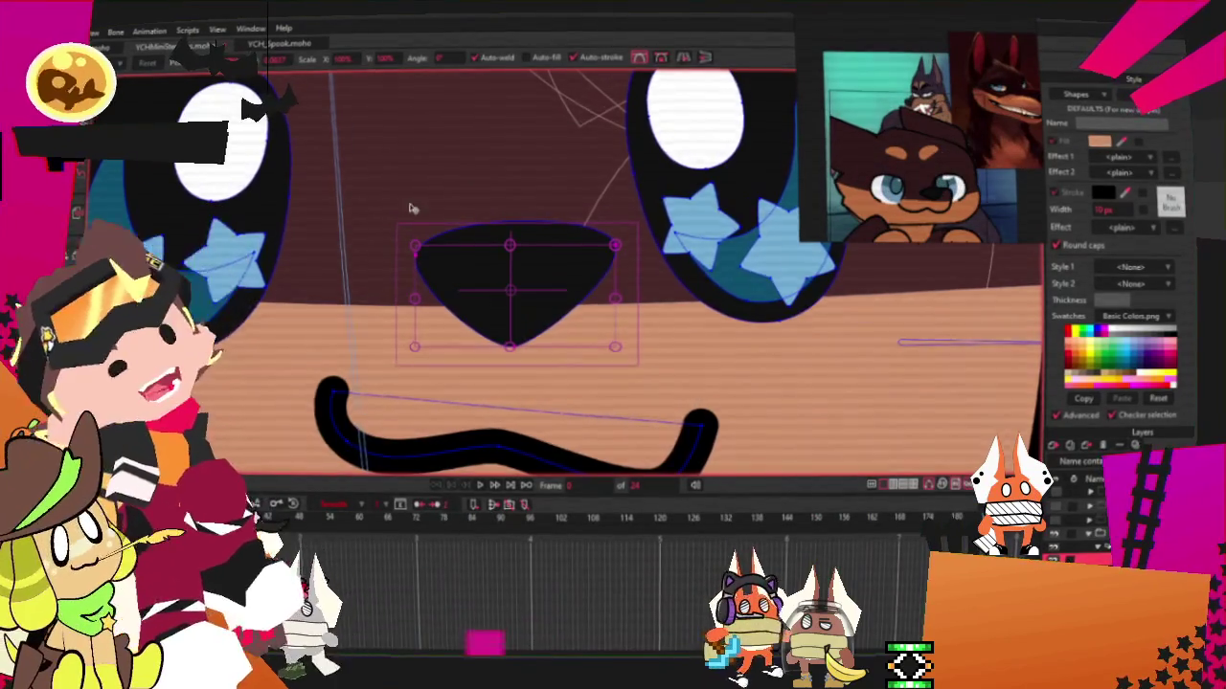
{"action": "scroll", "coordinate": [410, 208], "scroll_direction": "down", "scroll_amount": 5}
{"action": "scroll", "coordinate": [438, 221], "scroll_direction": "down", "scroll_amount": 5}
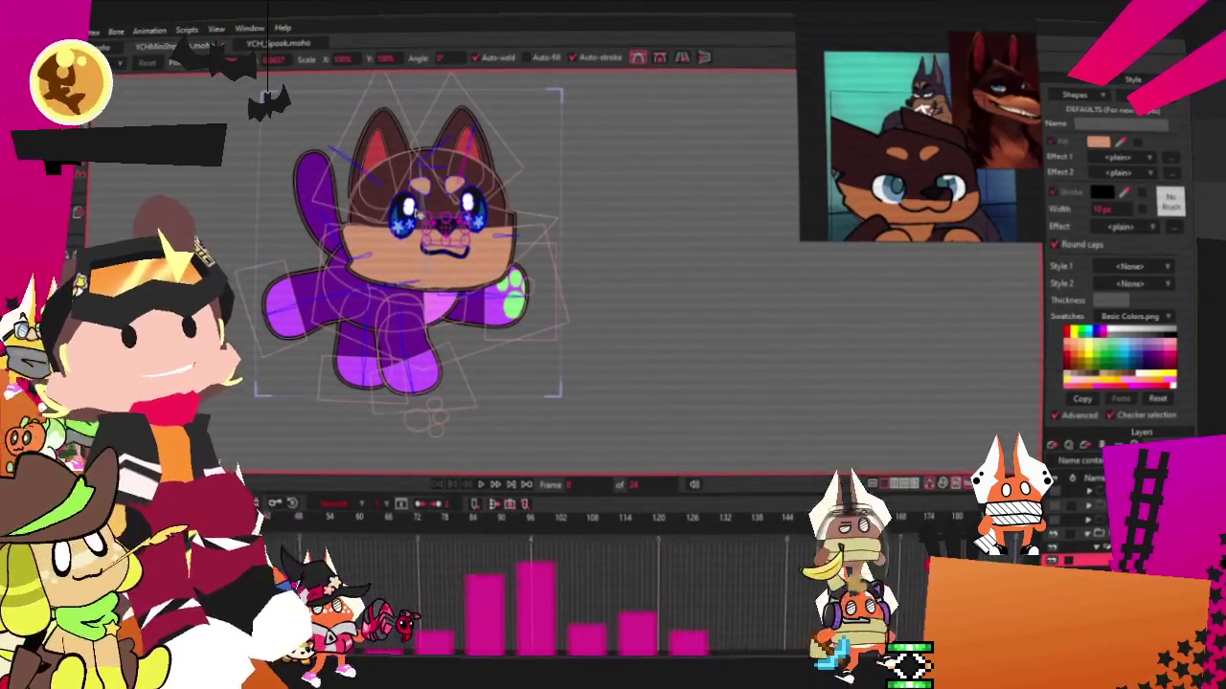
Select the head shape and try a different brown for its fill in the Color Picker
{"action": "key", "text": "g"}
{"action": "scroll", "coordinate": [460, 191], "scroll_direction": "up", "scroll_amount": 5}
{"action": "scroll", "coordinate": [469, 182], "scroll_direction": "up", "scroll_amount": 3}
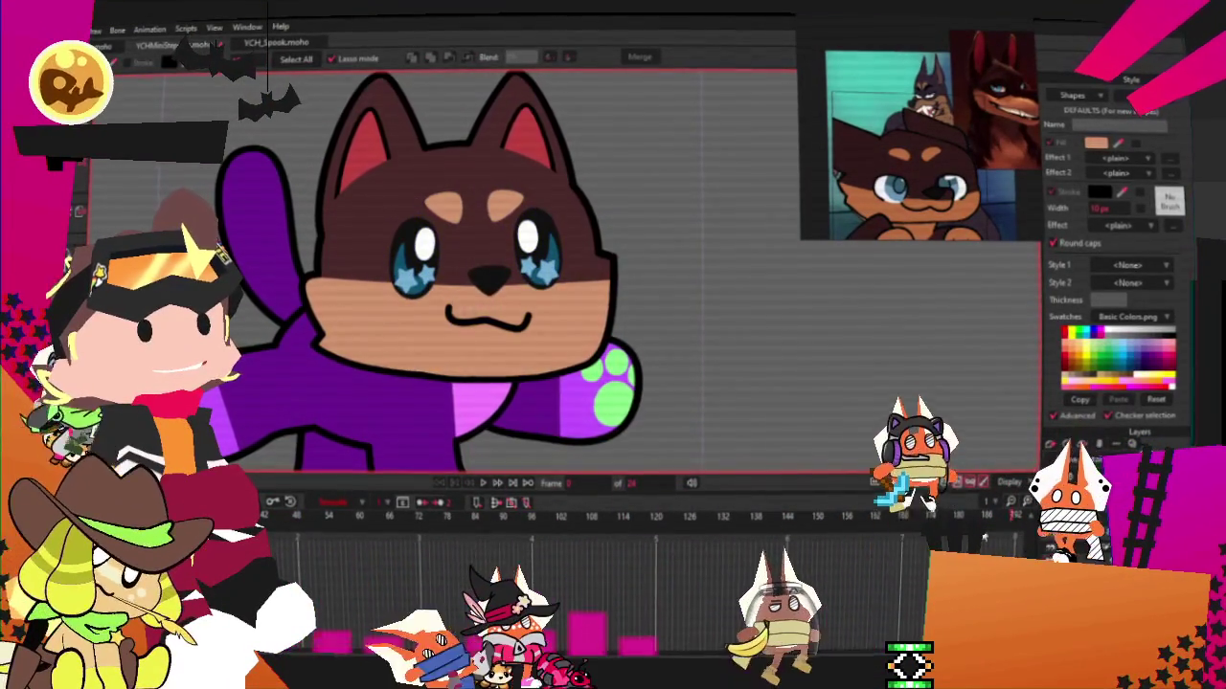
{"action": "left_click", "coordinate": [469, 186]}
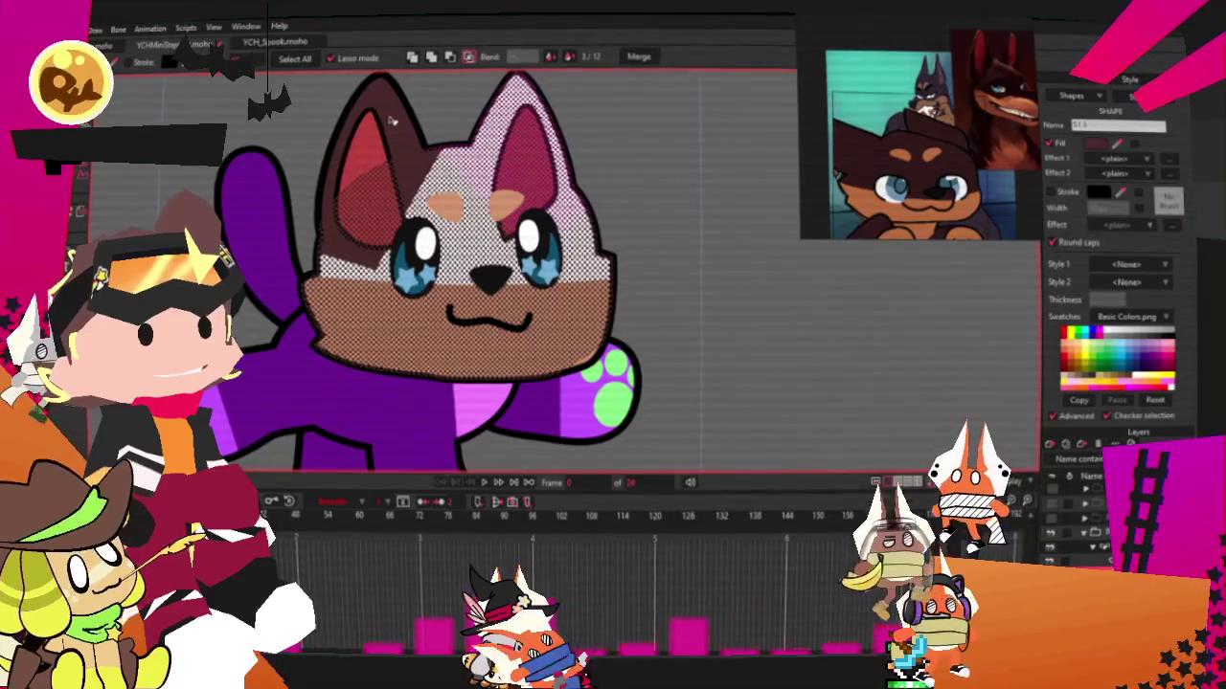
{"action": "left_click", "coordinate": [1095, 143]}
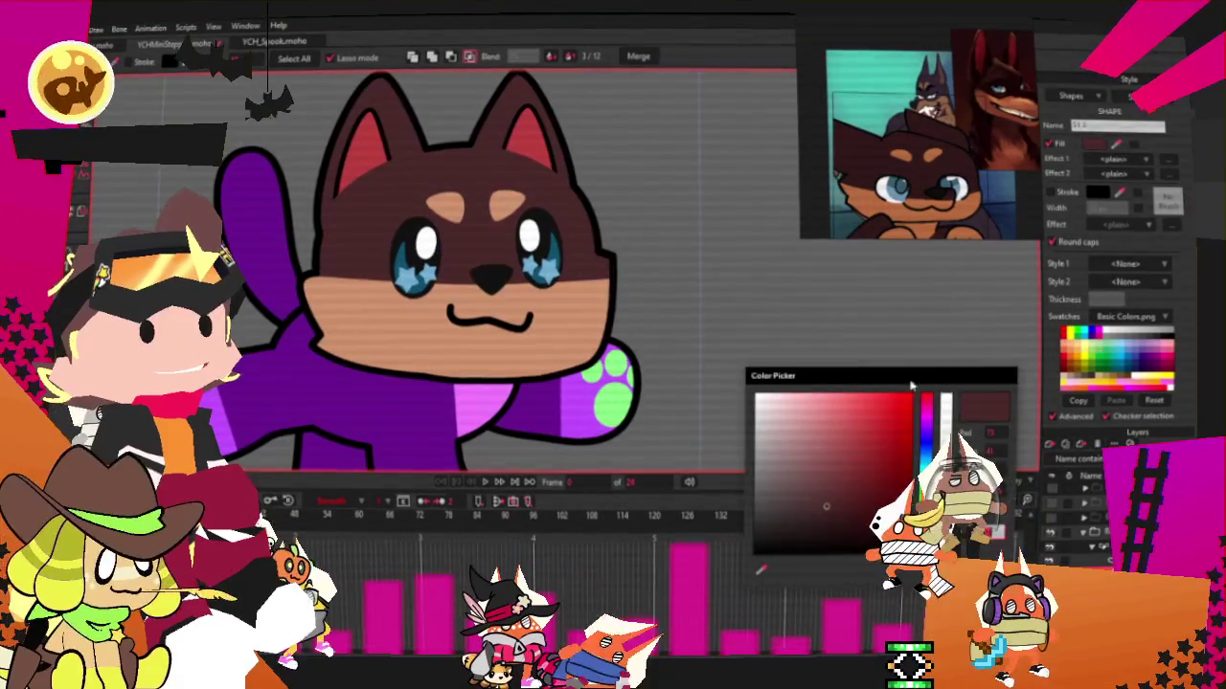
{"action": "left_click", "coordinate": [824, 518]}
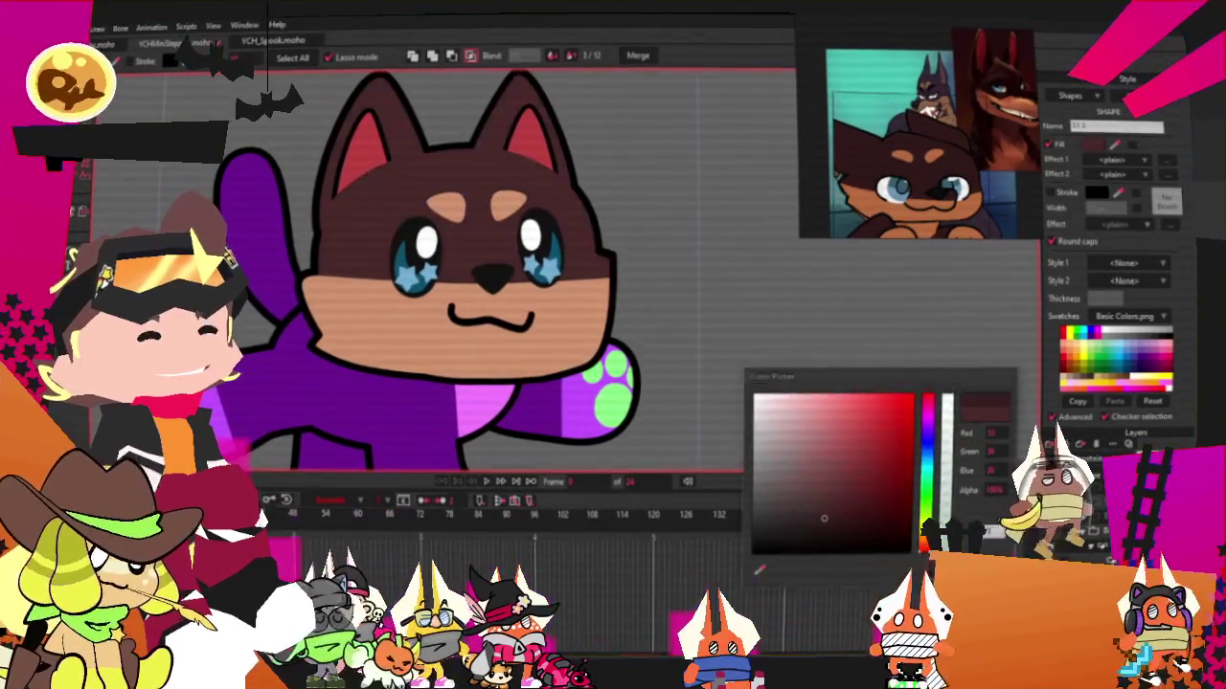
{"action": "key", "text": "Return"}
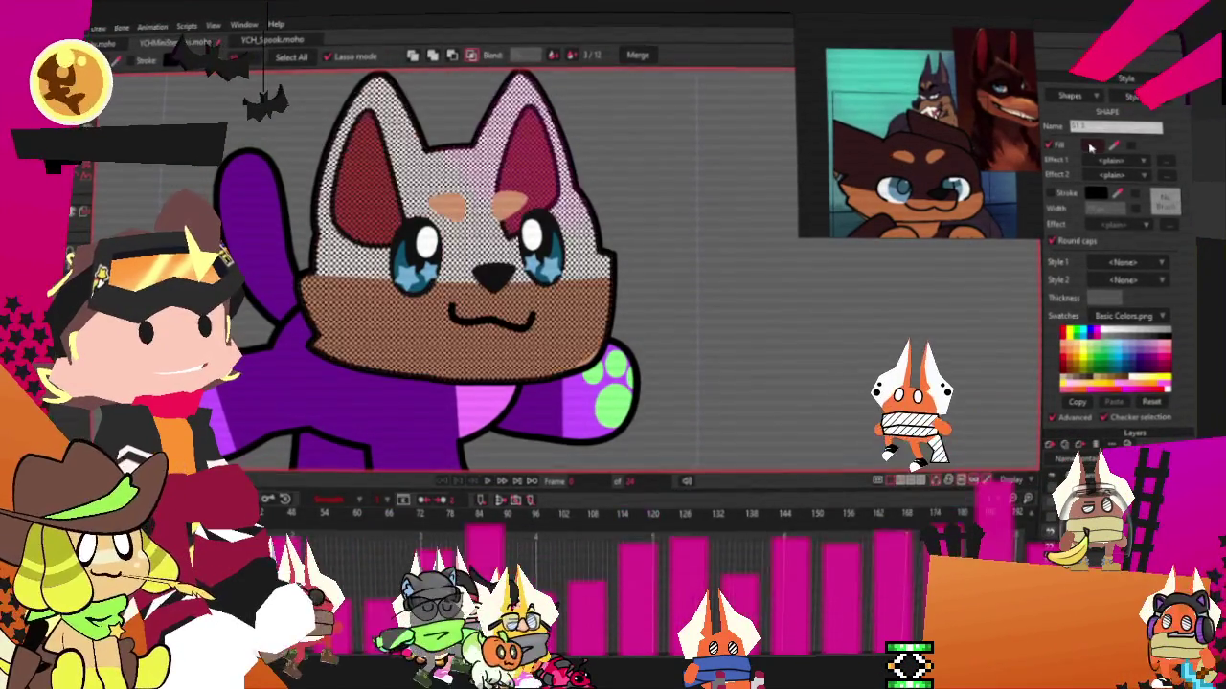
{"action": "left_click", "coordinate": [1094, 143]}
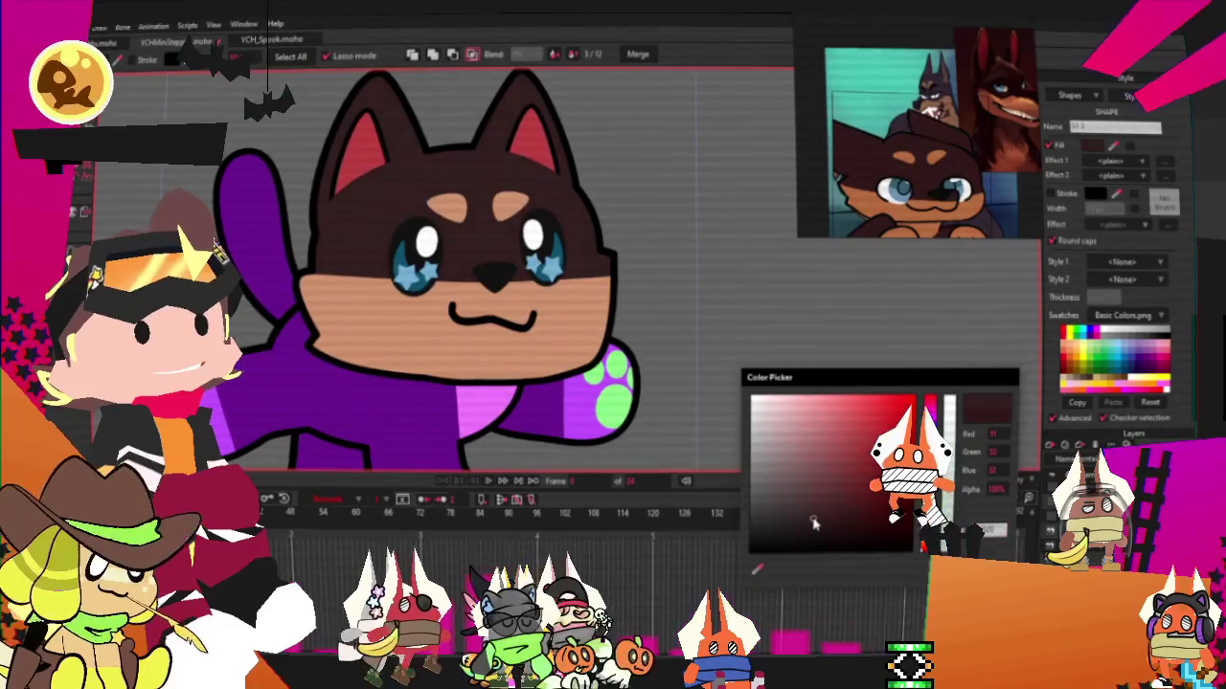
{"action": "key", "text": "Return"}
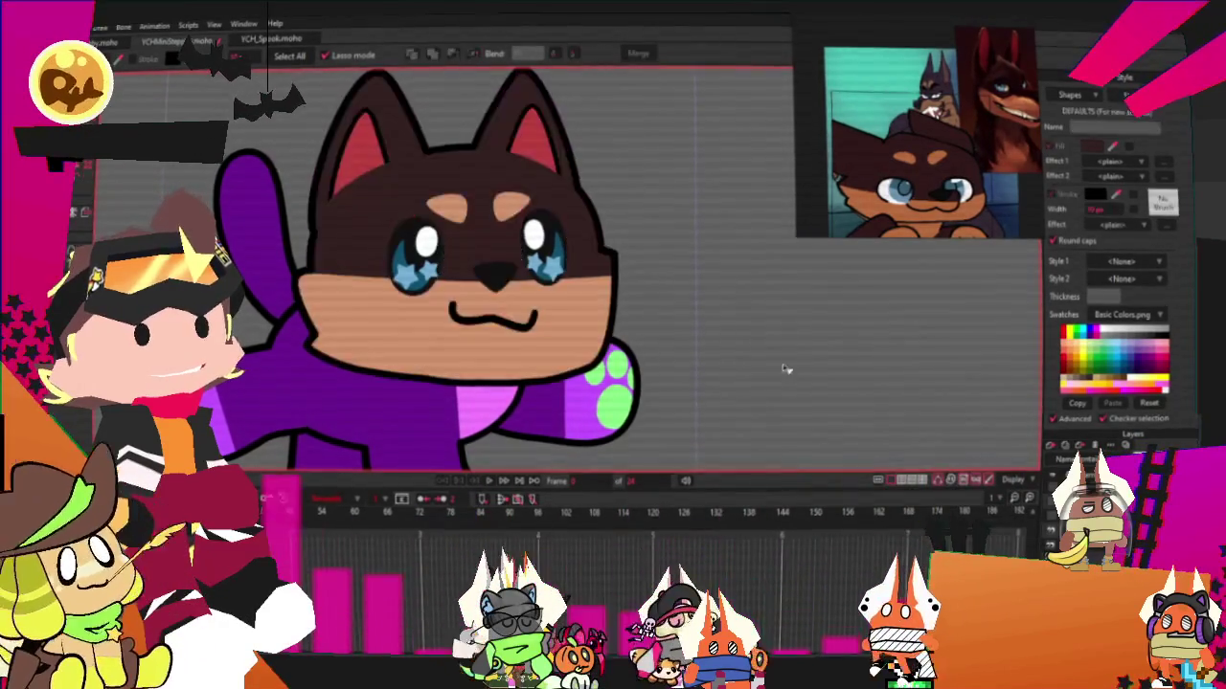
Reselect the head and change its fill to a darker brown
{"action": "scroll", "coordinate": [570, 287], "scroll_direction": "up", "scroll_amount": 1}
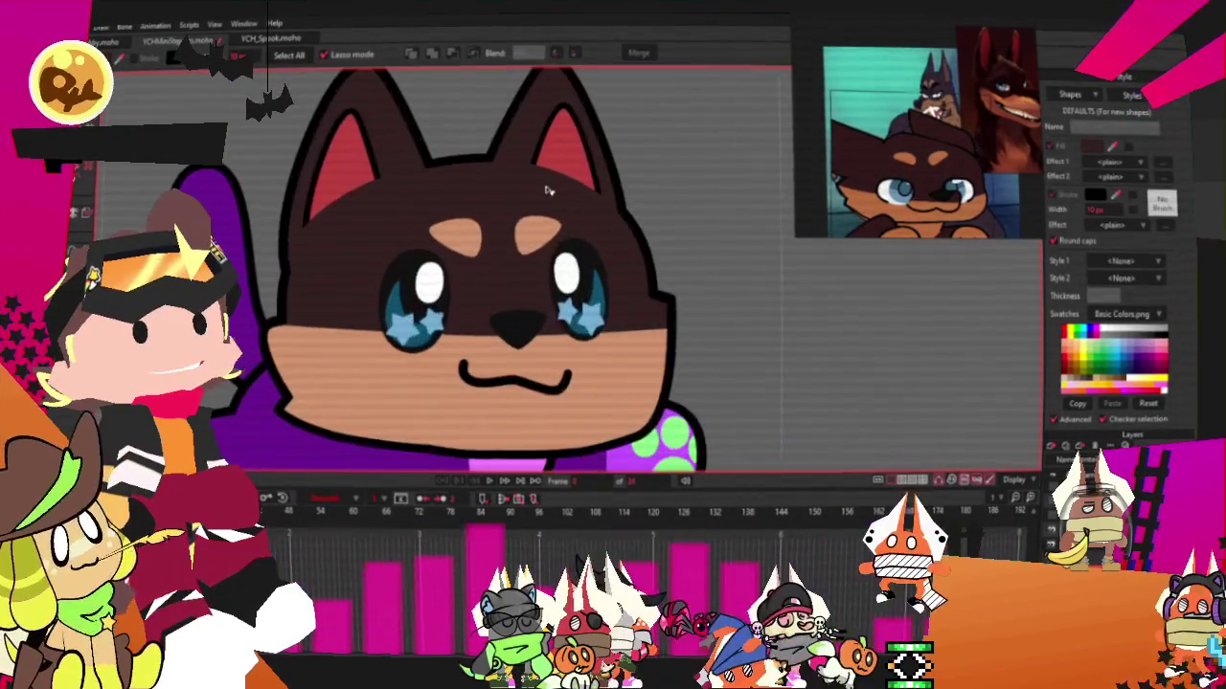
{"action": "scroll", "coordinate": [579, 259], "scroll_direction": "down", "scroll_amount": 2}
{"action": "scroll", "coordinate": [588, 230], "scroll_direction": "down", "scroll_amount": 2}
{"action": "scroll", "coordinate": [591, 223], "scroll_direction": "down", "scroll_amount": 1}
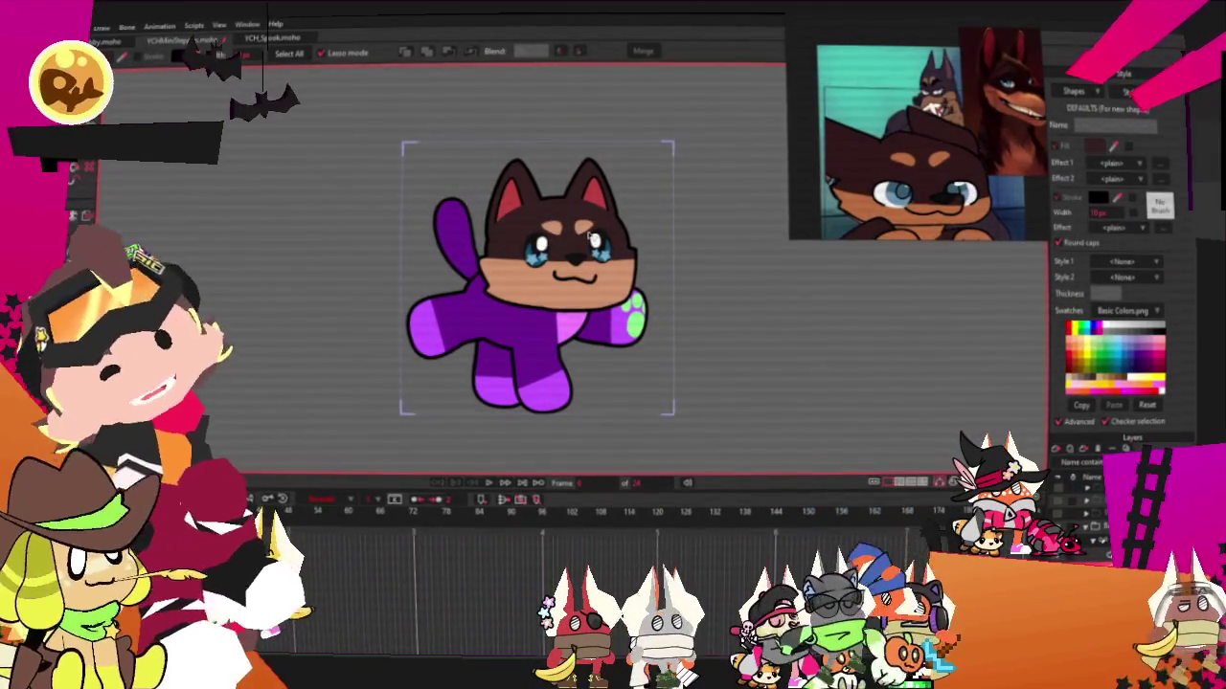
{"action": "scroll", "coordinate": [537, 268], "scroll_direction": "up", "scroll_amount": 2}
{"action": "scroll", "coordinate": [436, 273], "scroll_direction": "up", "scroll_amount": 2}
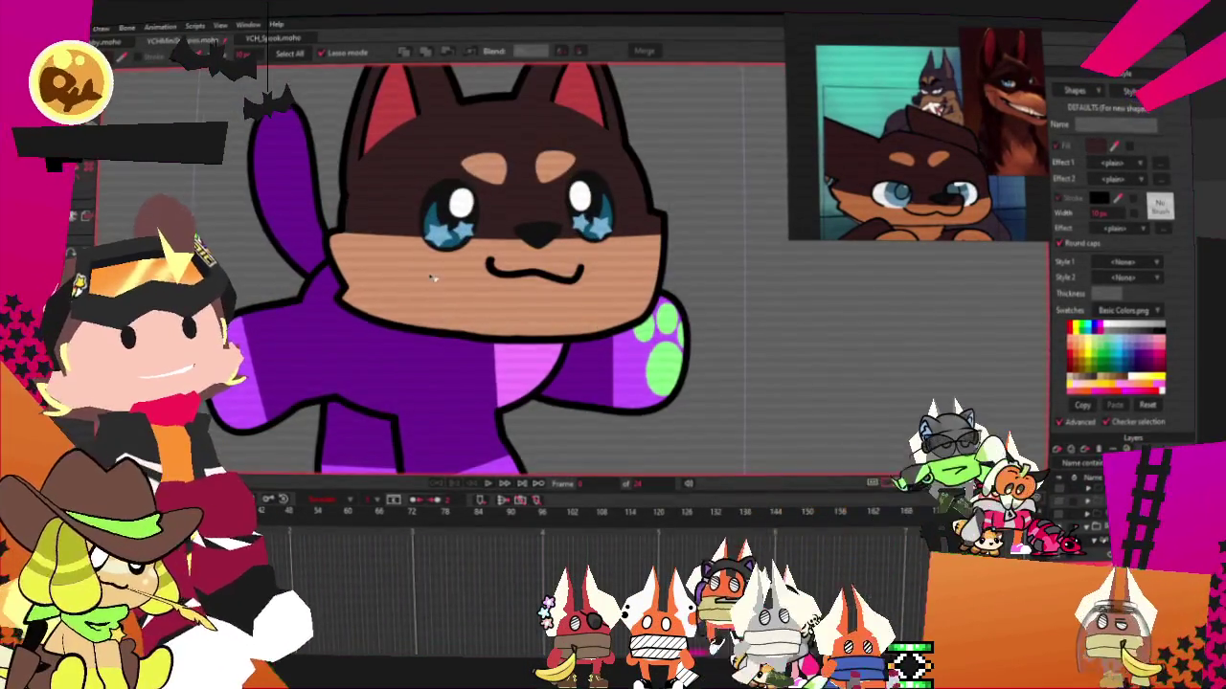
{"action": "scroll", "coordinate": [436, 273], "scroll_direction": "up", "scroll_amount": 1}
{"action": "left_click", "coordinate": [436, 273]}
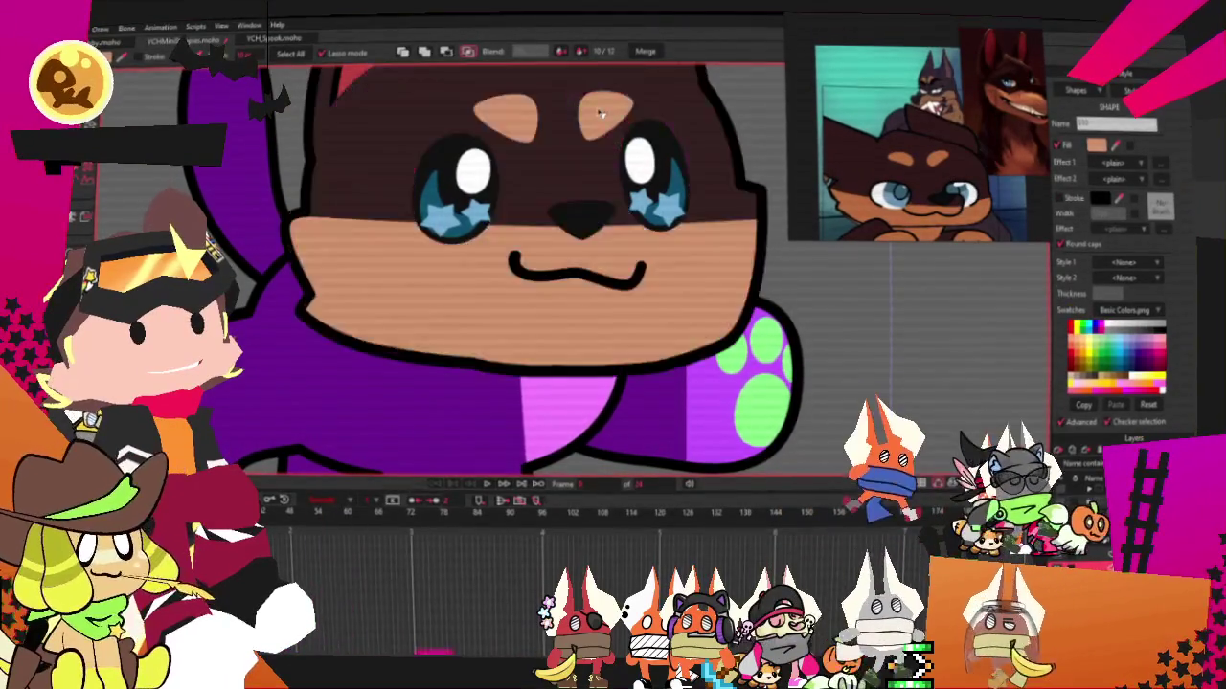
{"action": "scroll", "coordinate": [738, 241], "scroll_direction": "down", "scroll_amount": 3}
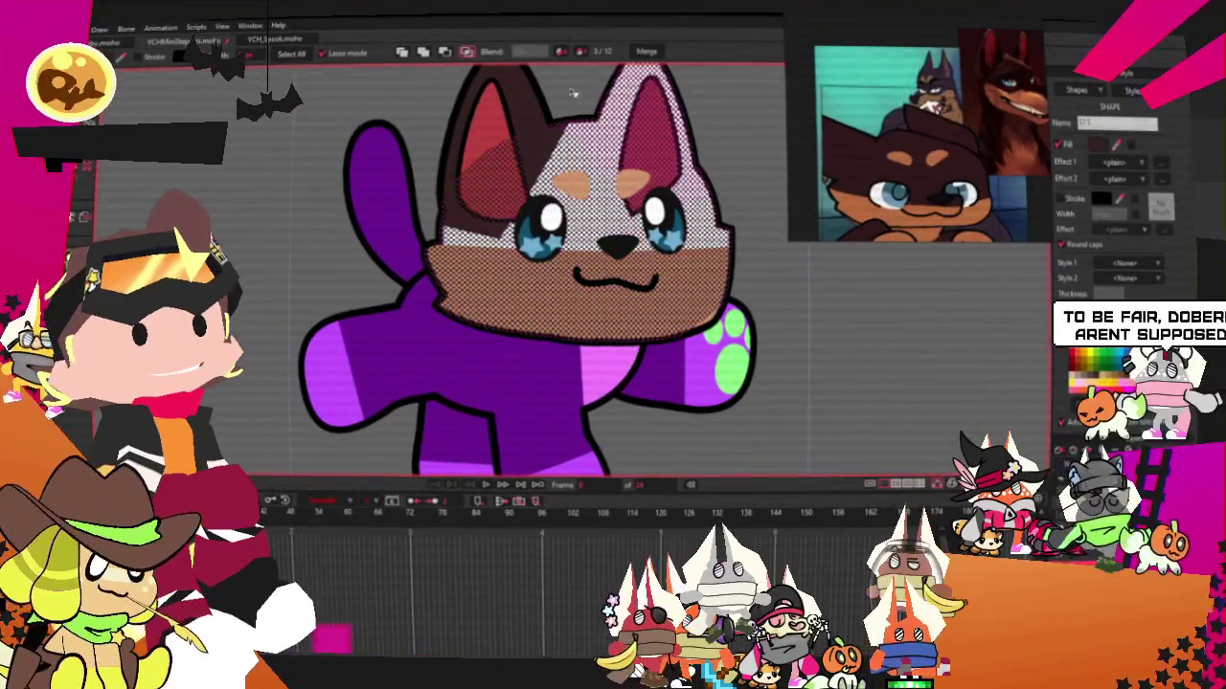
{"action": "left_click", "coordinate": [1077, 373]}
{"action": "left_click", "coordinate": [1099, 144]}
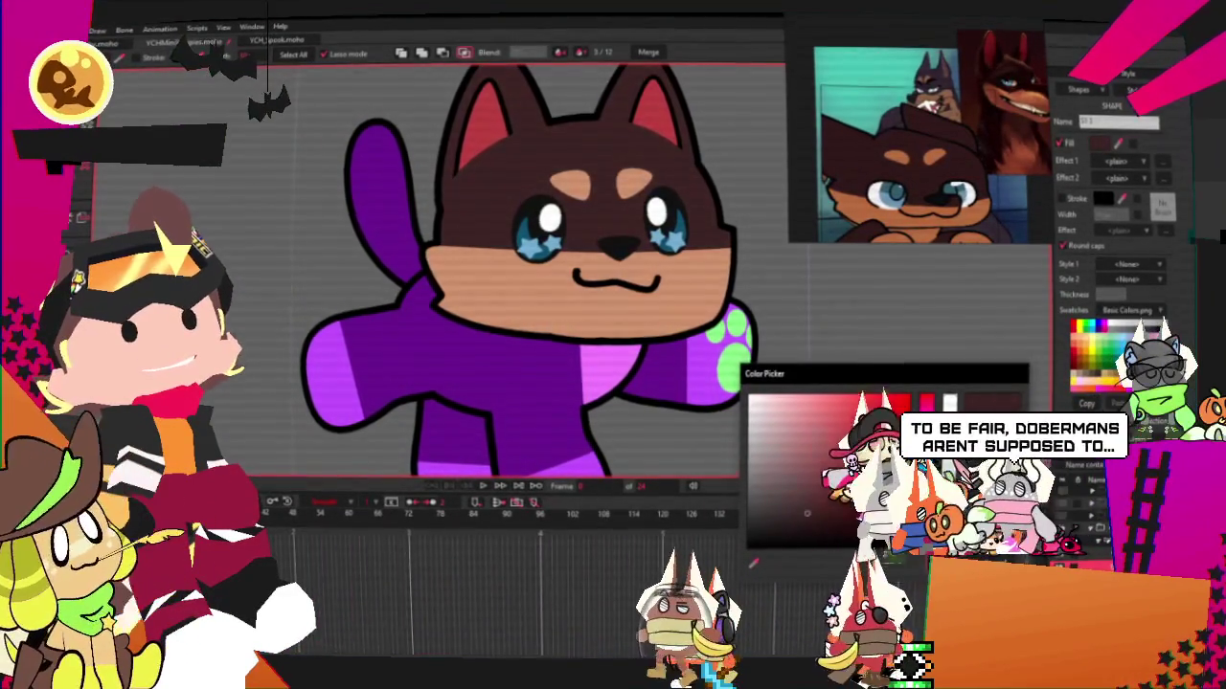
{"action": "key", "text": "Escape"}
{"action": "scroll", "coordinate": [655, 314], "scroll_direction": "down", "scroll_amount": 3}
{"action": "scroll", "coordinate": [656, 314], "scroll_direction": "up", "scroll_amount": 1}
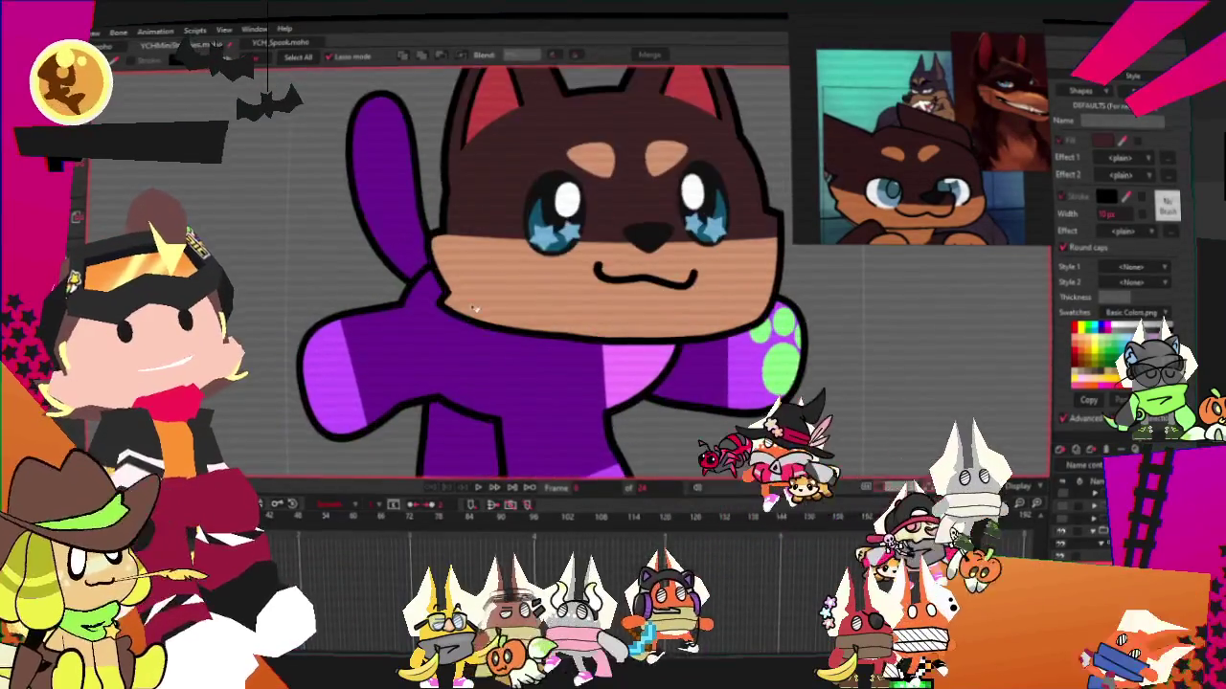
{"action": "key", "text": "t"}
{"action": "scroll", "coordinate": [587, 376], "scroll_direction": "up", "scroll_amount": 5}
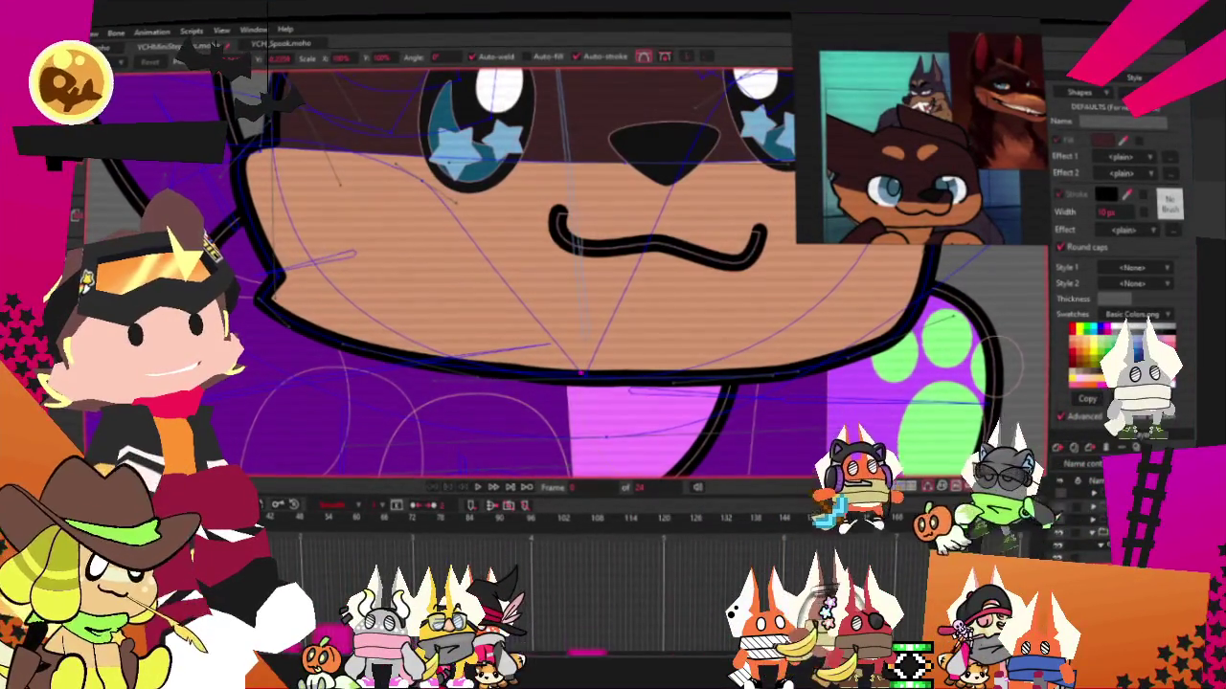
{"action": "key", "text": "c"}
{"action": "scroll", "coordinate": [594, 393], "scroll_direction": "up", "scroll_amount": 2}
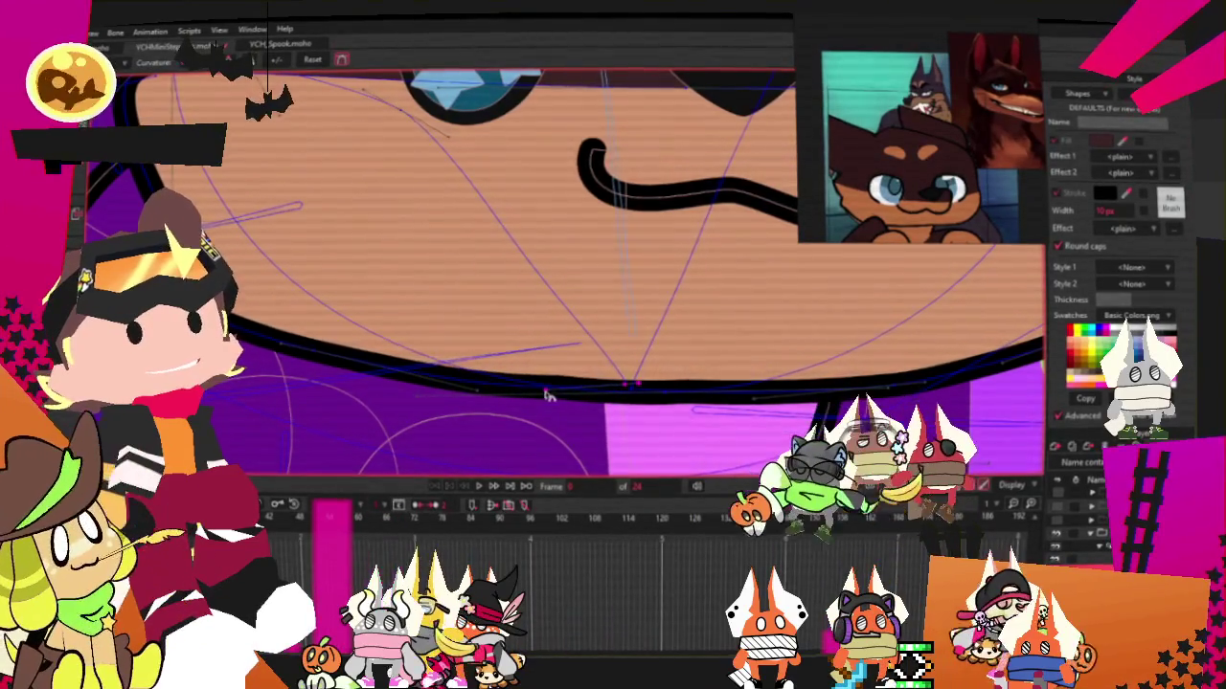
{"action": "key", "text": "t"}
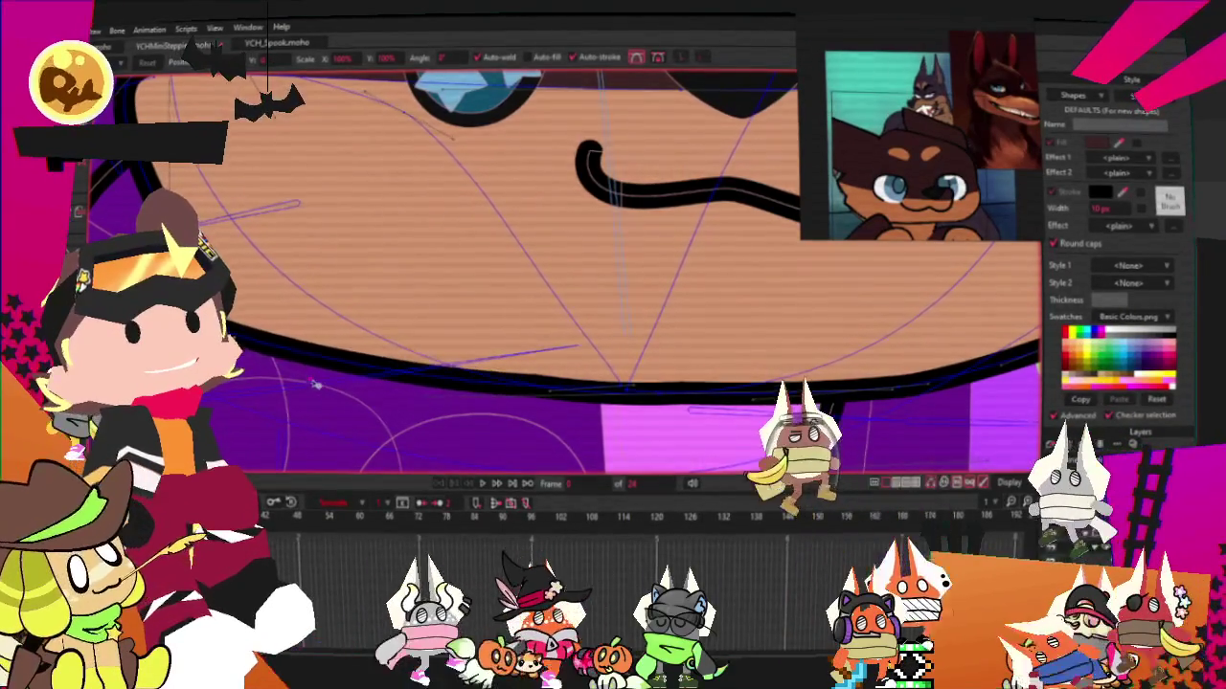
{"action": "scroll", "coordinate": [316, 385], "scroll_direction": "down", "scroll_amount": 3}
{"action": "scroll", "coordinate": [383, 288], "scroll_direction": "down", "scroll_amount": 3}
{"action": "scroll", "coordinate": [479, 268], "scroll_direction": "up", "scroll_amount": 3}
{"action": "scroll", "coordinate": [515, 258], "scroll_direction": "down", "scroll_amount": 1}
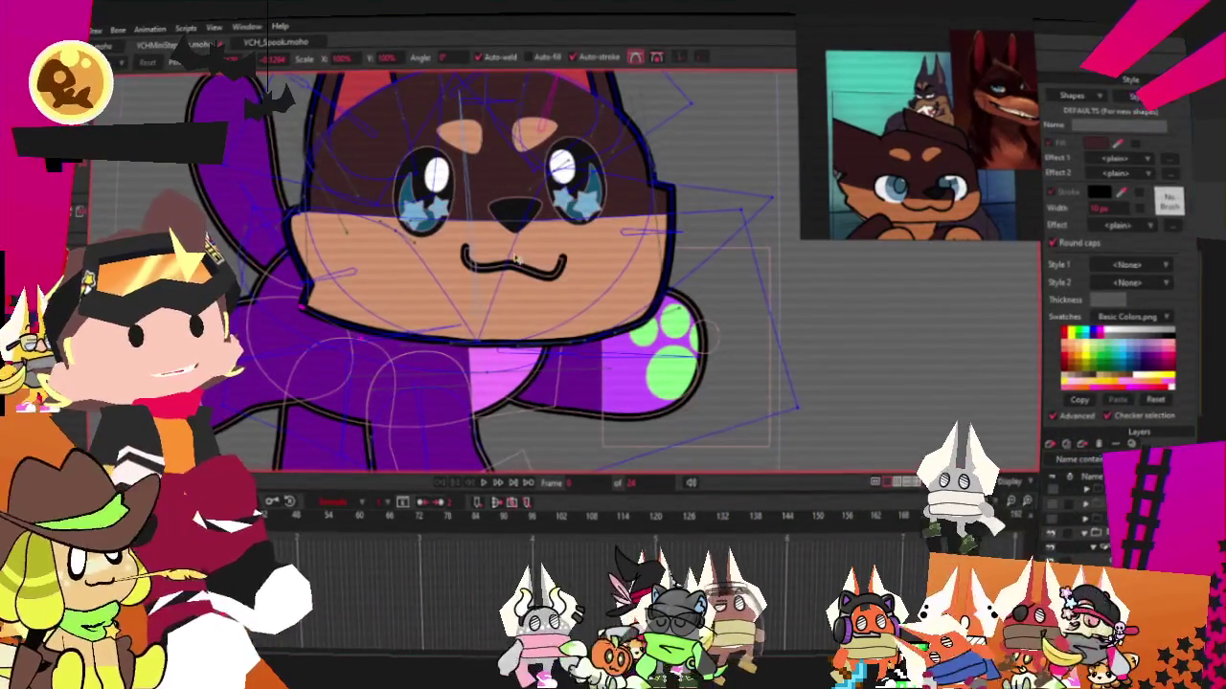
{"action": "scroll", "coordinate": [516, 259], "scroll_direction": "down", "scroll_amount": 2}
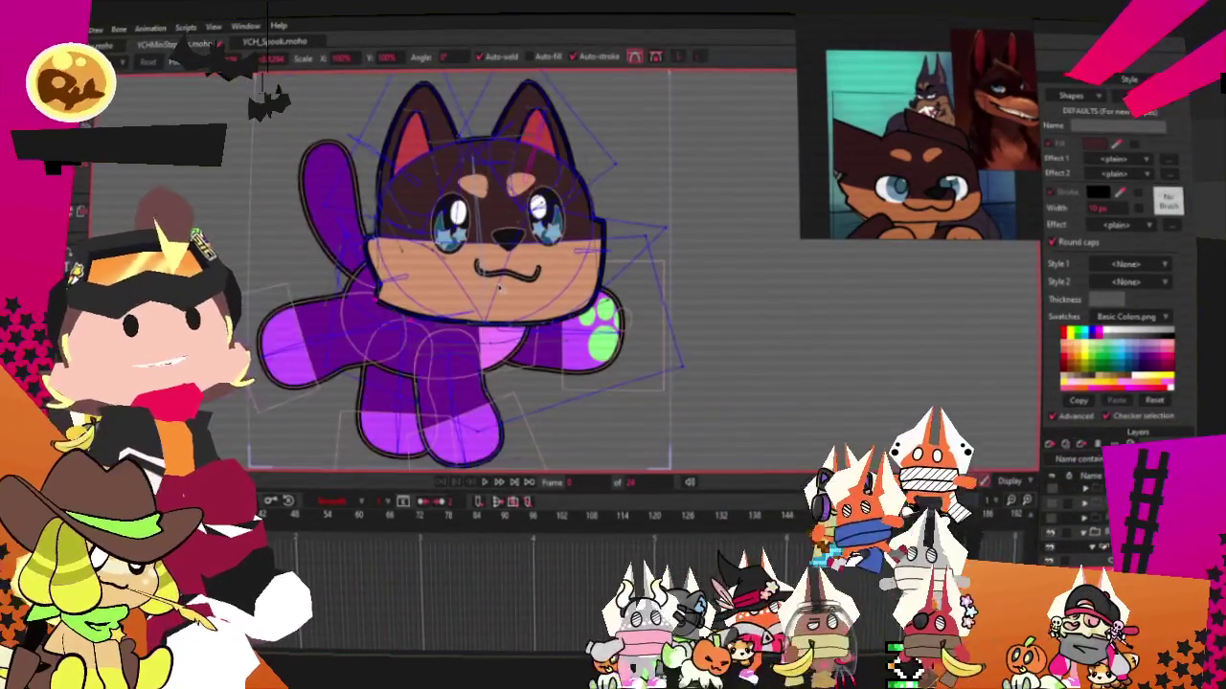
{"action": "scroll", "coordinate": [498, 285], "scroll_direction": "down", "scroll_amount": 1}
{"action": "scroll", "coordinate": [469, 281], "scroll_direction": "up", "scroll_amount": 2}
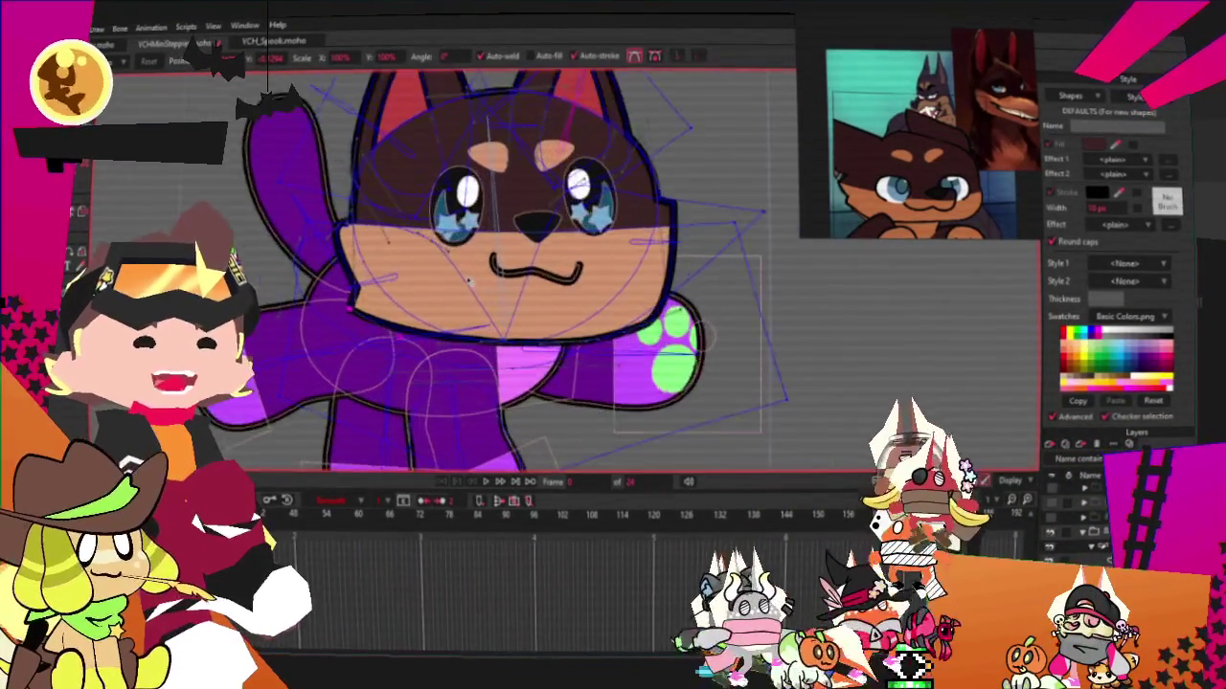
{"action": "scroll", "coordinate": [488, 279], "scroll_direction": "up", "scroll_amount": 1}
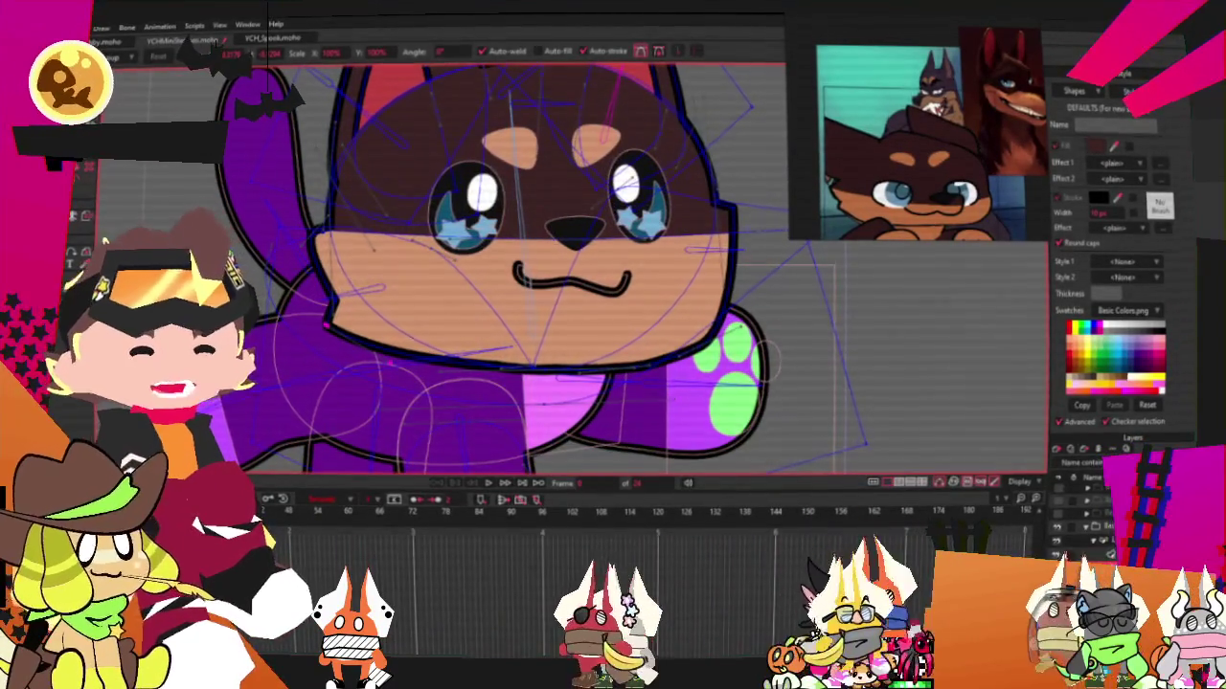
Select the black nose and move it down a little
{"action": "scroll", "coordinate": [483, 297], "scroll_direction": "up", "scroll_amount": 3}
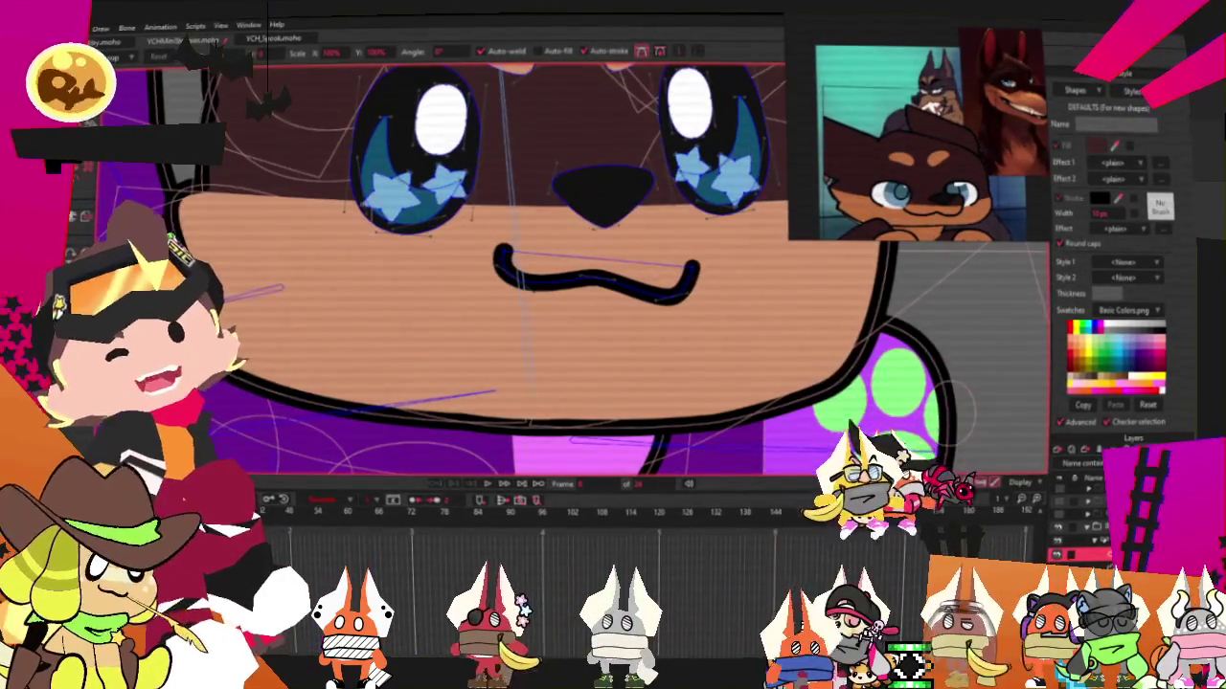
{"action": "key", "text": "q"}
{"action": "left_click", "coordinate": [601, 213]}
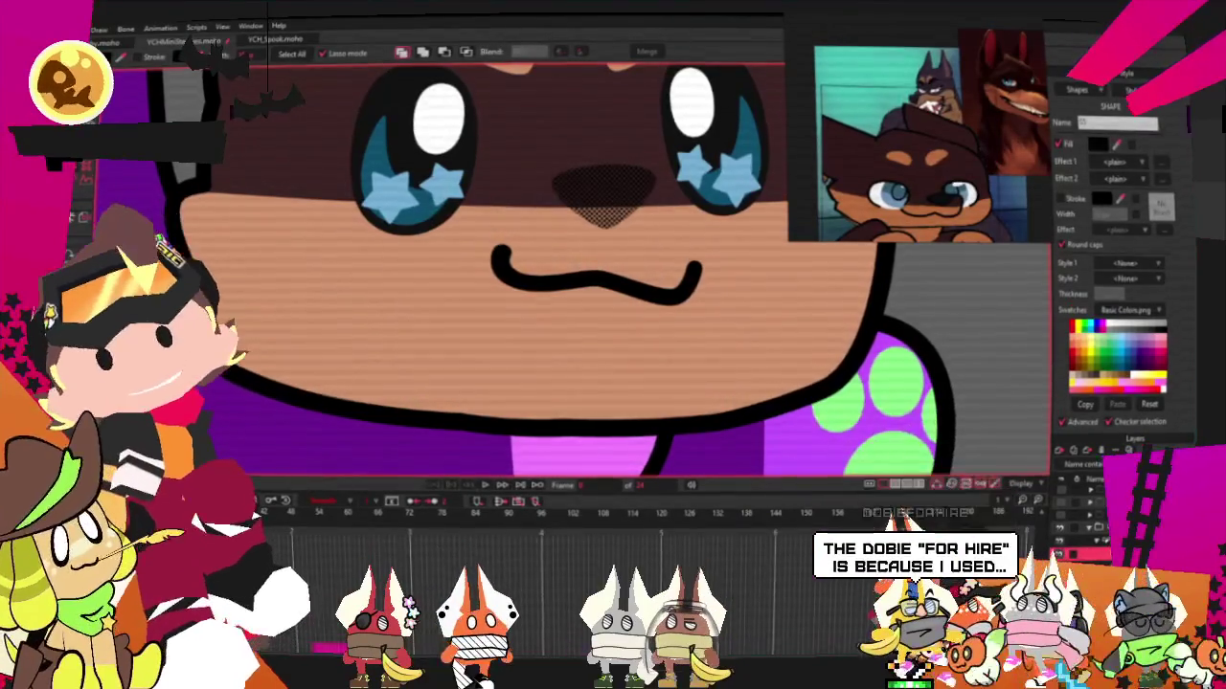
{"action": "key", "text": "t"}
{"action": "scroll", "coordinate": [669, 191], "scroll_direction": "up", "scroll_amount": 2}
{"action": "scroll", "coordinate": [665, 191], "scroll_direction": "up", "scroll_amount": 2}
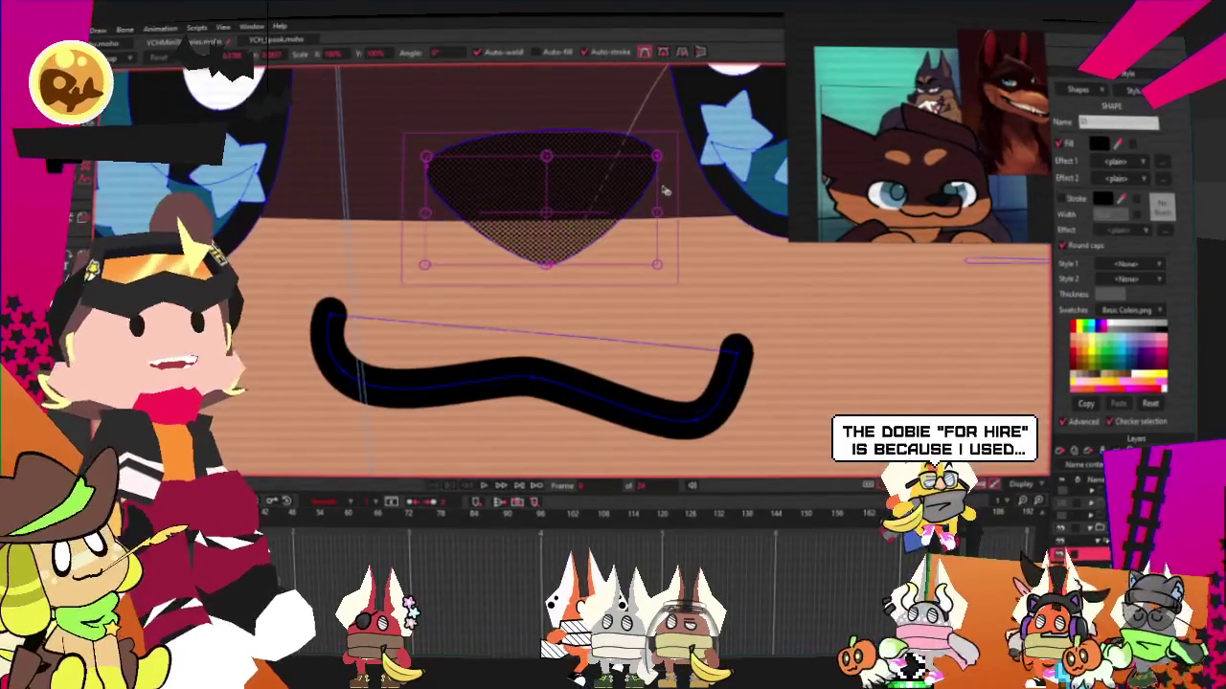
{"action": "left_click_drag", "start_coordinate": [593, 197], "coordinate": [591, 213]}
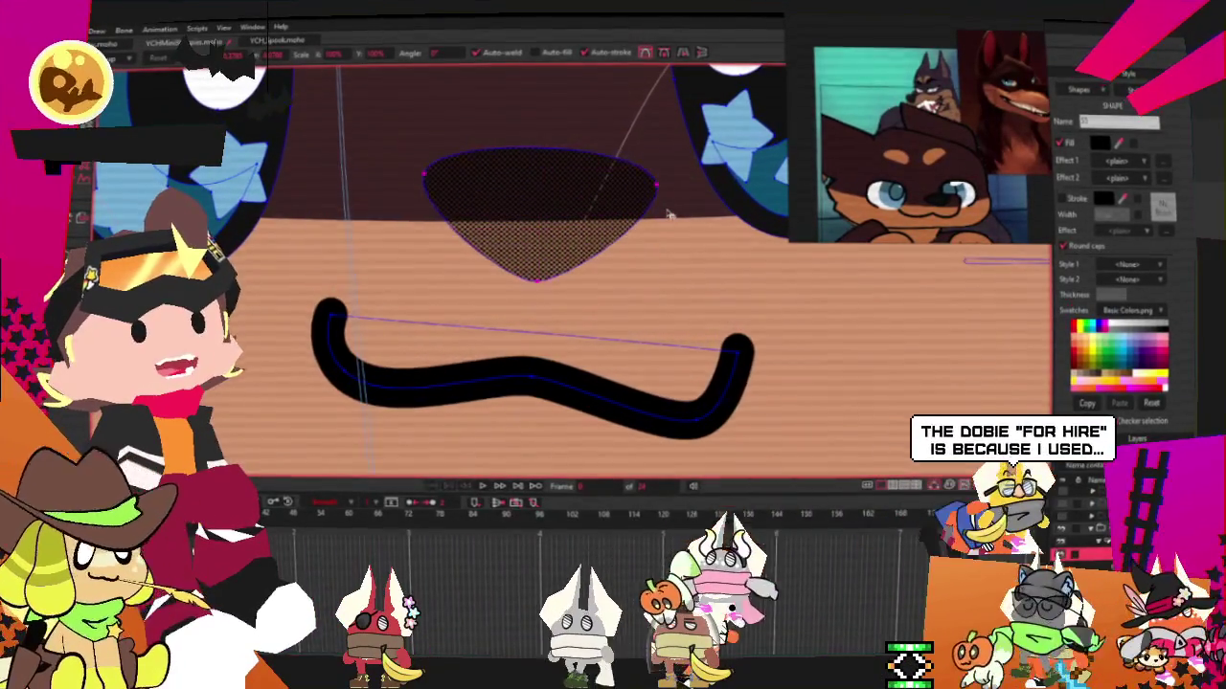
{"action": "scroll", "coordinate": [669, 211], "scroll_direction": "down", "scroll_amount": 3}
{"action": "scroll", "coordinate": [594, 239], "scroll_direction": "down", "scroll_amount": 3}
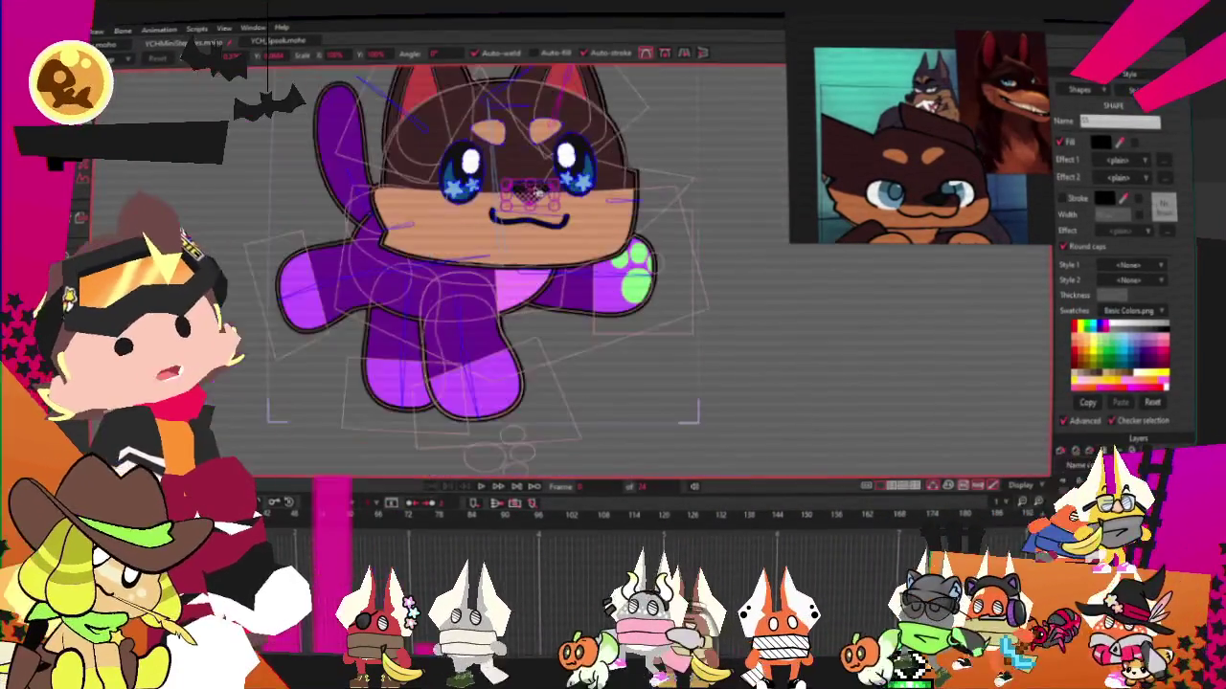
{"action": "scroll", "coordinate": [542, 284], "scroll_direction": "down", "scroll_amount": 2}
{"action": "scroll", "coordinate": [542, 285], "scroll_direction": "up", "scroll_amount": 3}
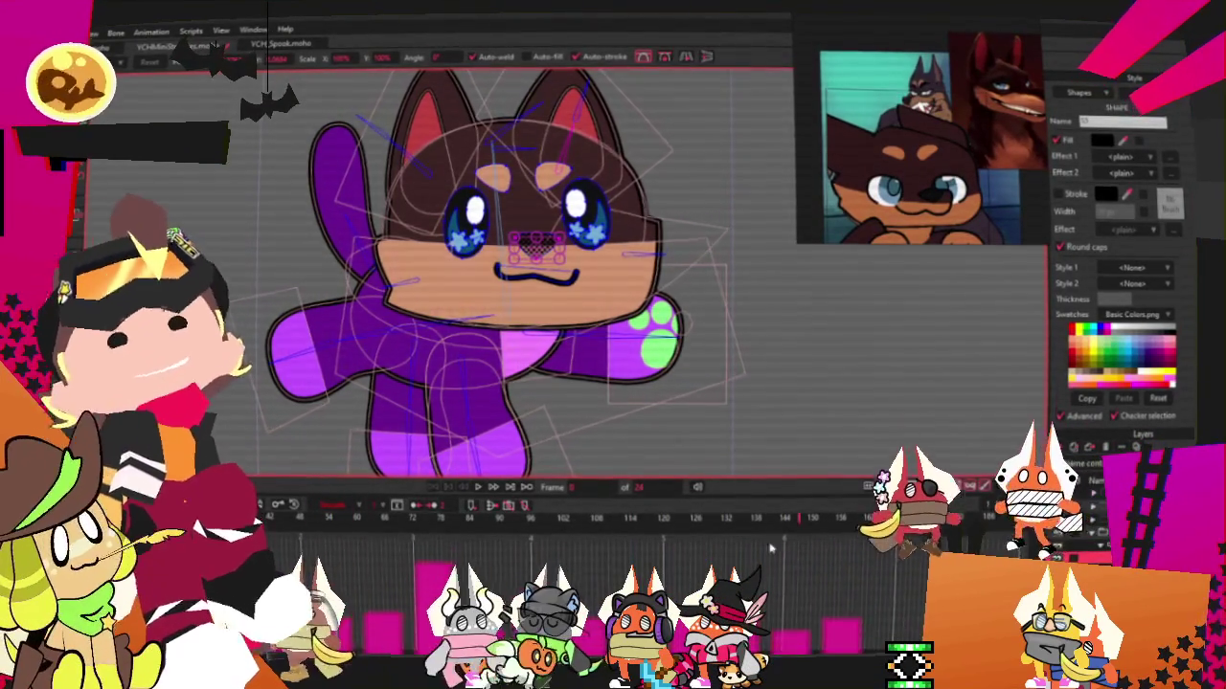
Shift the nose slightly to the right beneath the star eyes
{"action": "scroll", "coordinate": [536, 247], "scroll_direction": "down", "scroll_amount": 2}
{"action": "scroll", "coordinate": [642, 249], "scroll_direction": "up", "scroll_amount": 2}
{"action": "scroll", "coordinate": [642, 249], "scroll_direction": "up", "scroll_amount": 3}
{"action": "scroll", "coordinate": [642, 249], "scroll_direction": "up", "scroll_amount": 3}
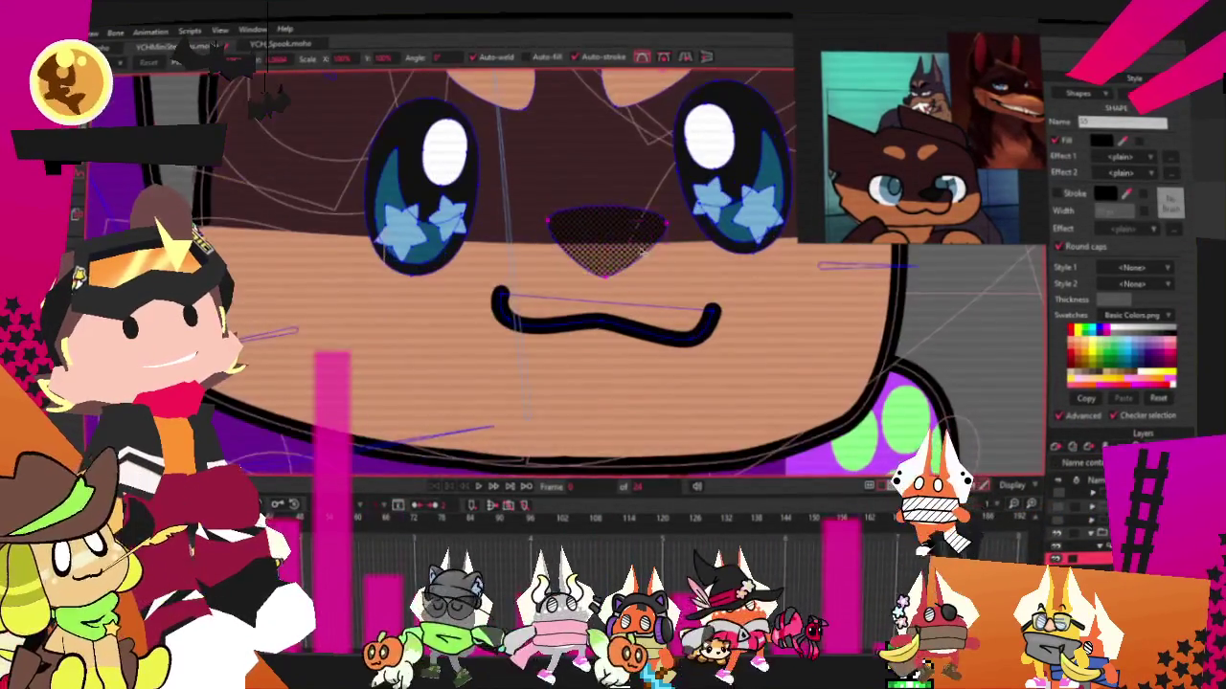
{"action": "left_click_drag", "start_coordinate": [643, 251], "coordinate": [672, 255]}
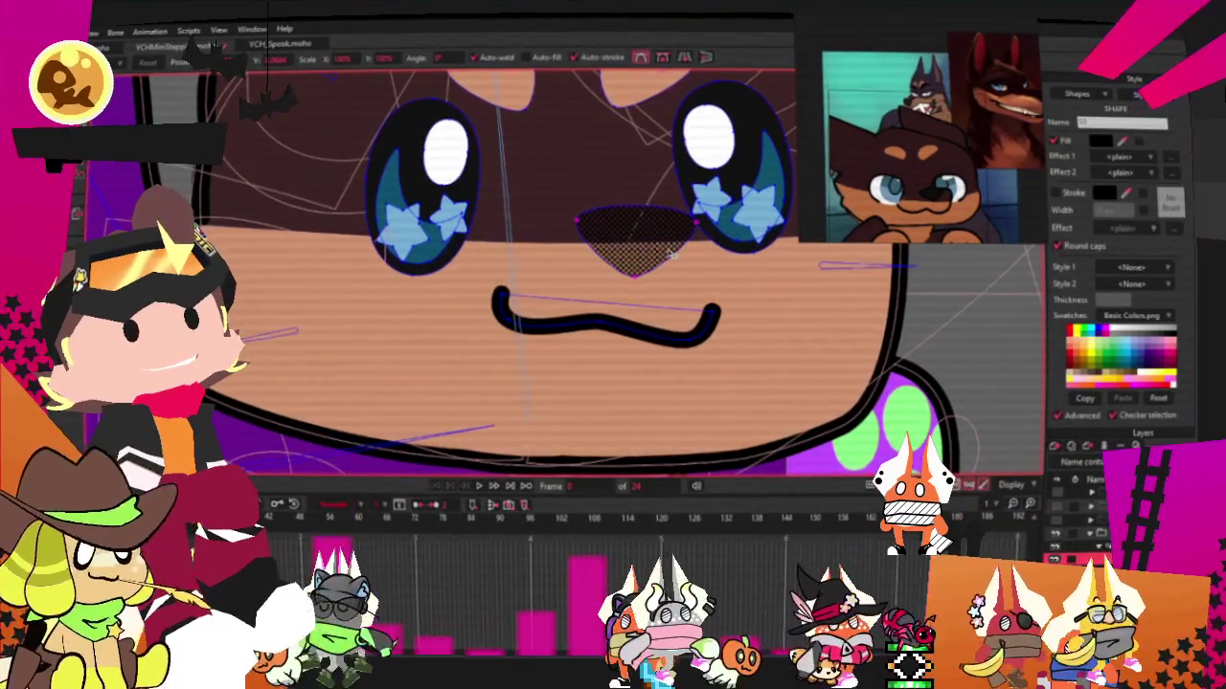
{"action": "scroll", "coordinate": [672, 253], "scroll_direction": "up", "scroll_amount": 1}
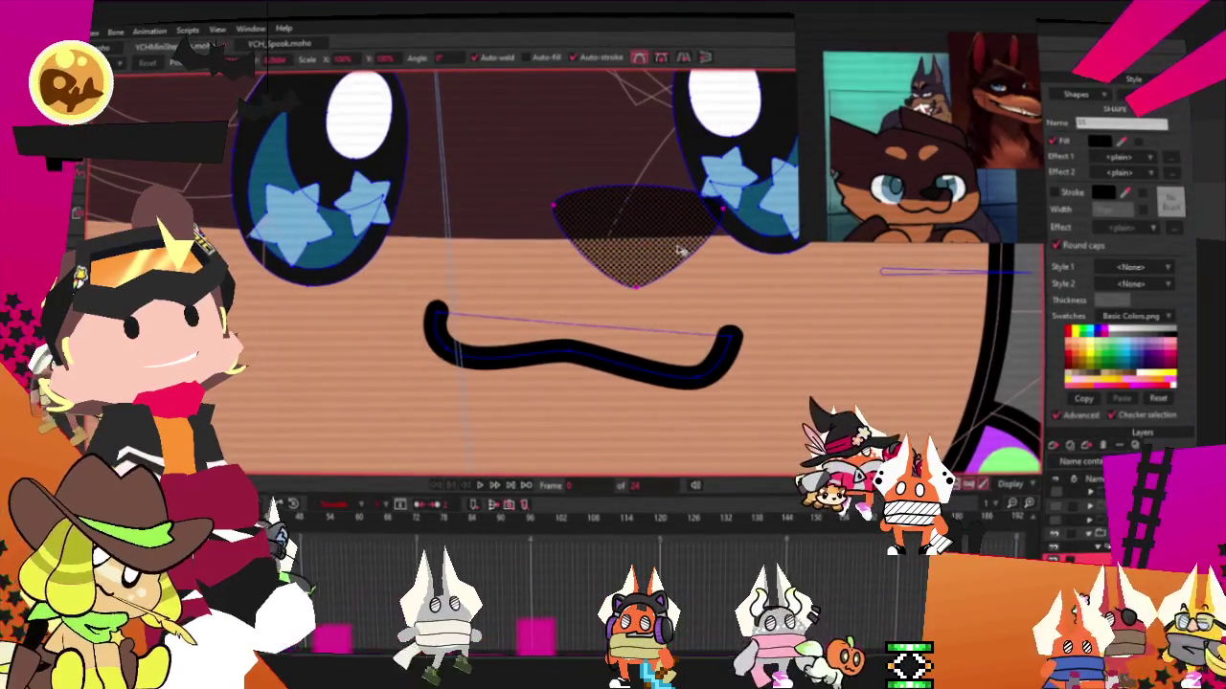
{"action": "scroll", "coordinate": [678, 251], "scroll_direction": "down", "scroll_amount": 2}
{"action": "scroll", "coordinate": [678, 251], "scroll_direction": "down", "scroll_amount": 1}
{"action": "scroll", "coordinate": [678, 251], "scroll_direction": "down", "scroll_amount": 1}
{"action": "scroll", "coordinate": [699, 111], "scroll_direction": "up", "scroll_amount": 1}
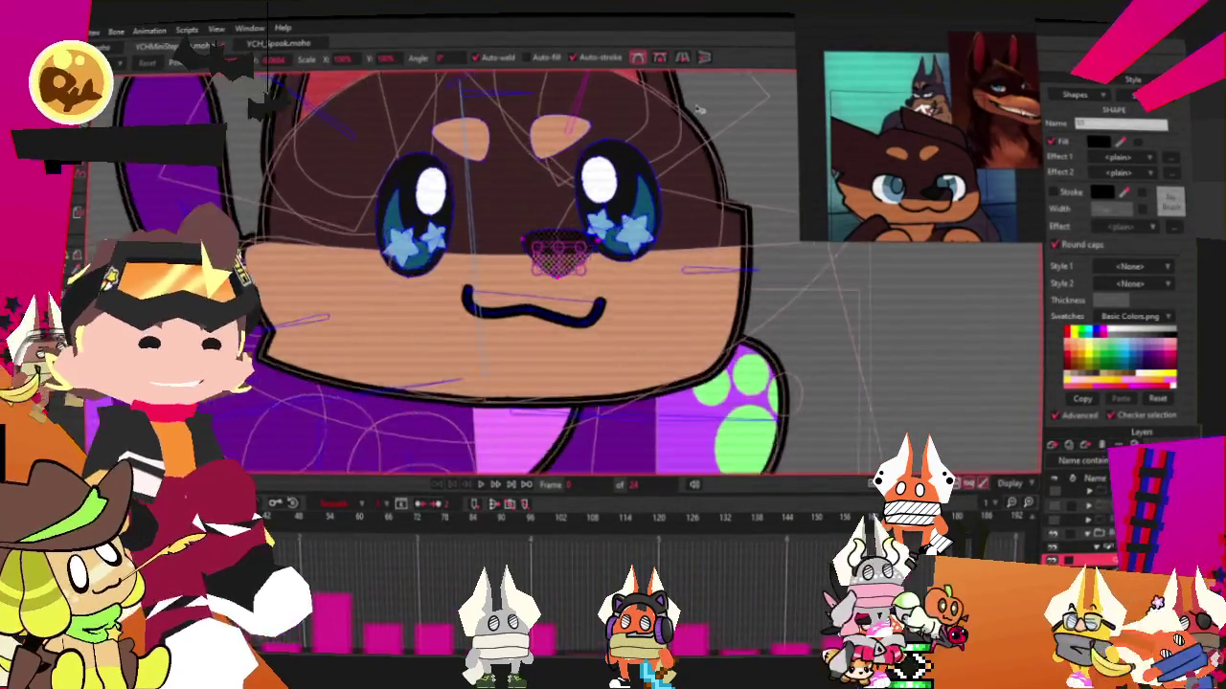
{"action": "scroll", "coordinate": [694, 162], "scroll_direction": "up", "scroll_amount": 2}
{"action": "scroll", "coordinate": [591, 217], "scroll_direction": "down", "scroll_amount": 1}
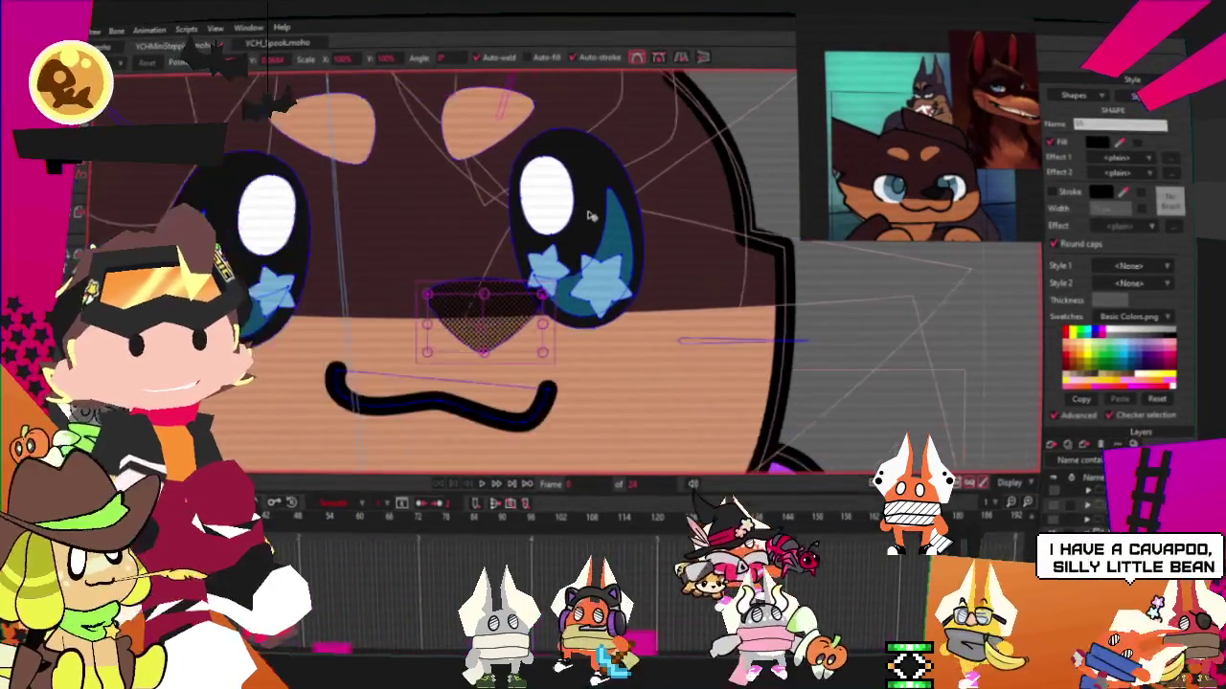
{"action": "scroll", "coordinate": [591, 216], "scroll_direction": "down", "scroll_amount": 1}
{"action": "scroll", "coordinate": [621, 247], "scroll_direction": "down", "scroll_amount": 2}
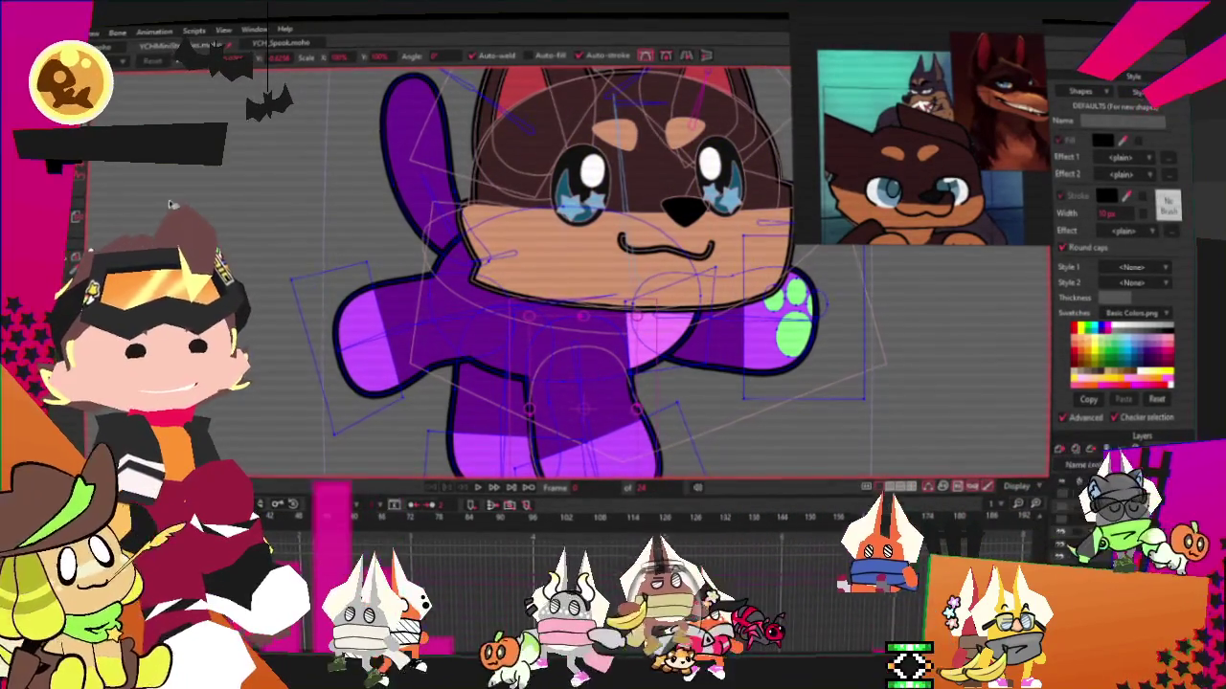
Select the purple arm, leg and body shapes and fill them peach tan
{"action": "key", "text": "q"}
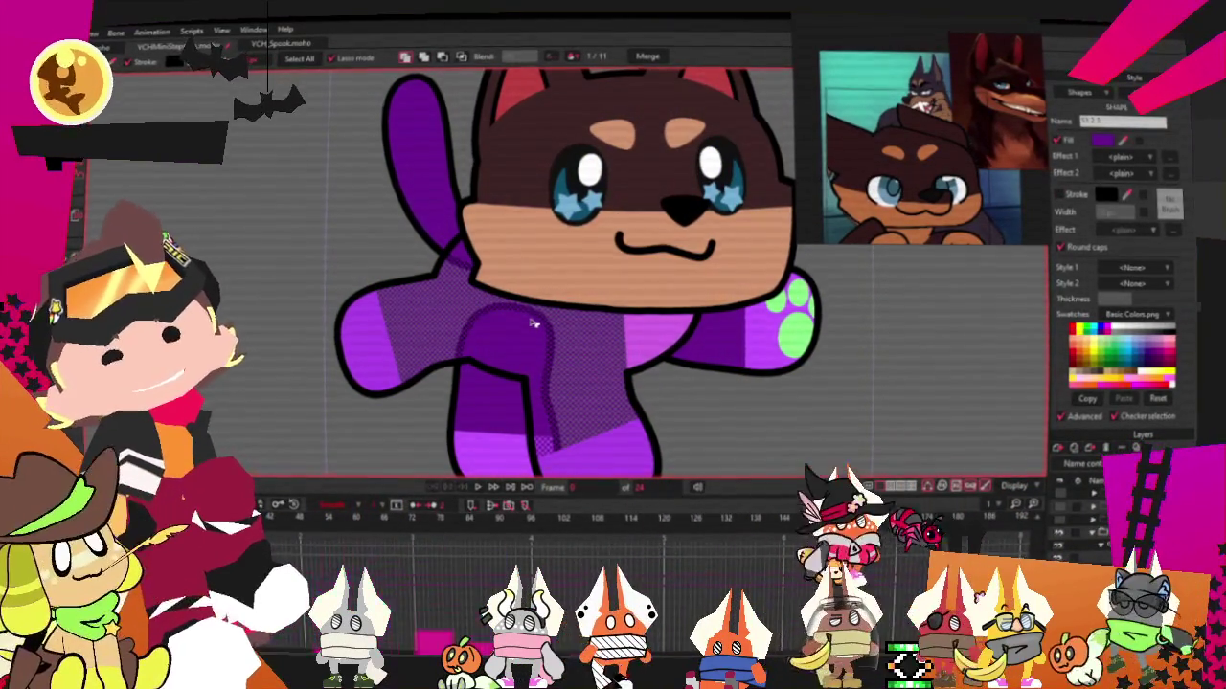
{"action": "scroll", "coordinate": [661, 219], "scroll_direction": "down", "scroll_amount": 2}
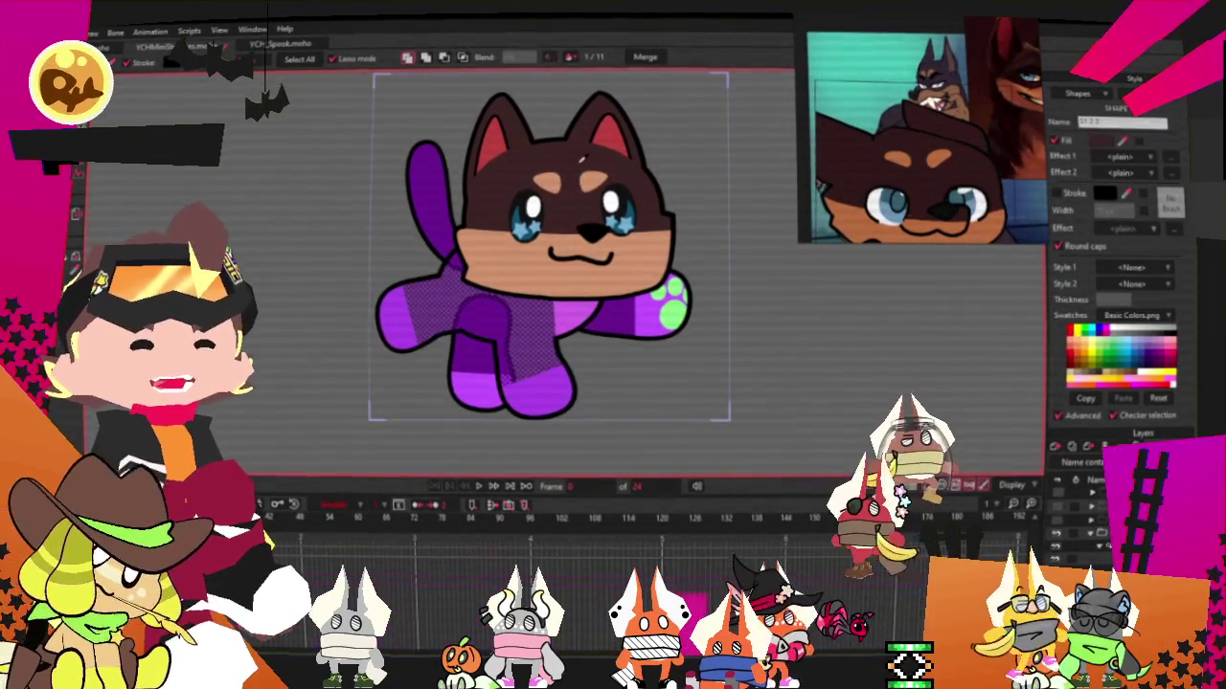
{"action": "scroll", "coordinate": [534, 347], "scroll_direction": "up", "scroll_amount": 2}
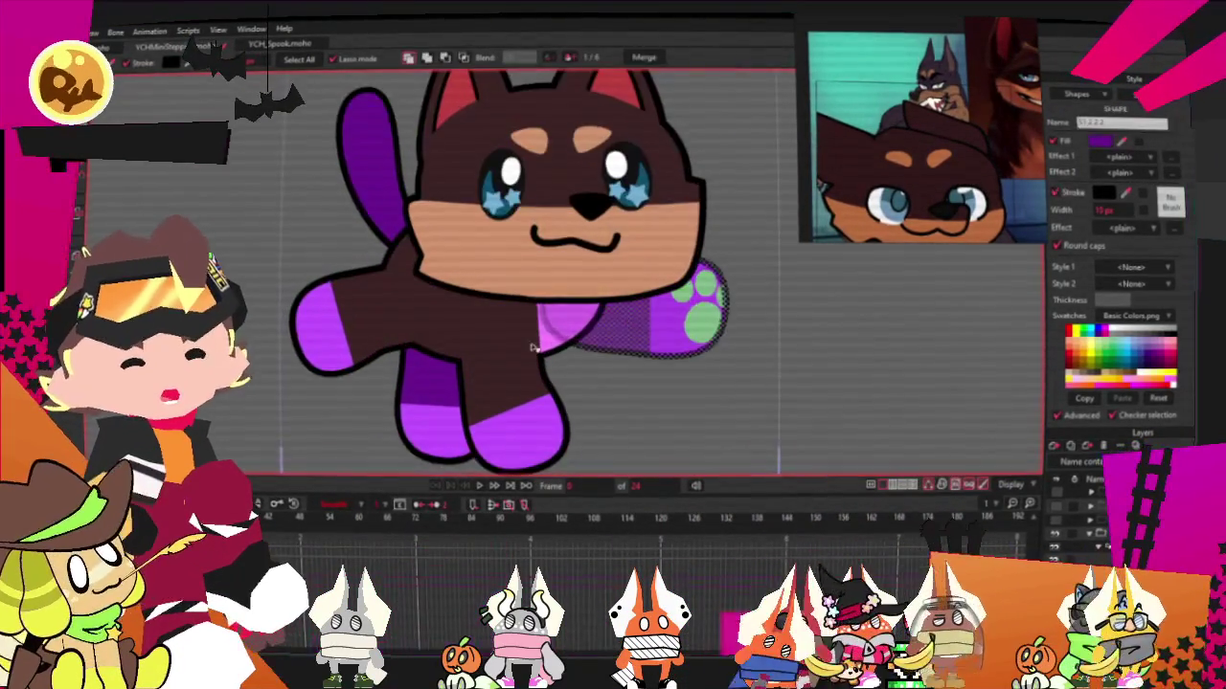
{"action": "left_click", "coordinate": [445, 383], "text": "shift"}
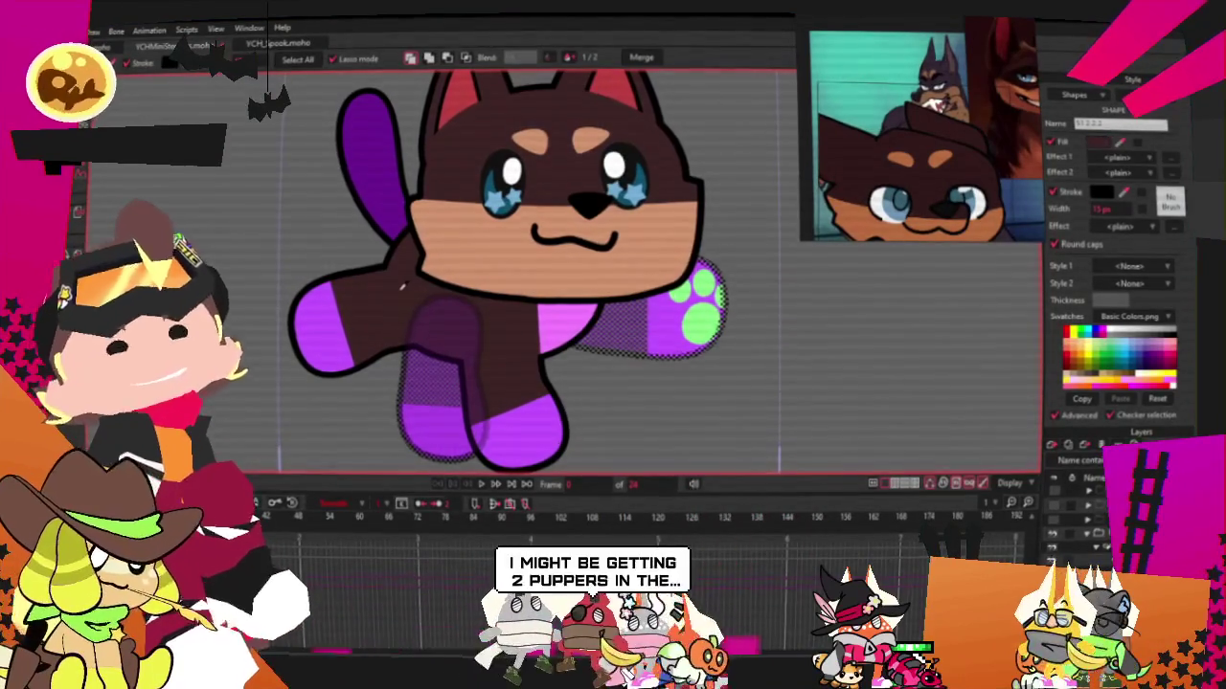
{"action": "left_click", "coordinate": [812, 317]}
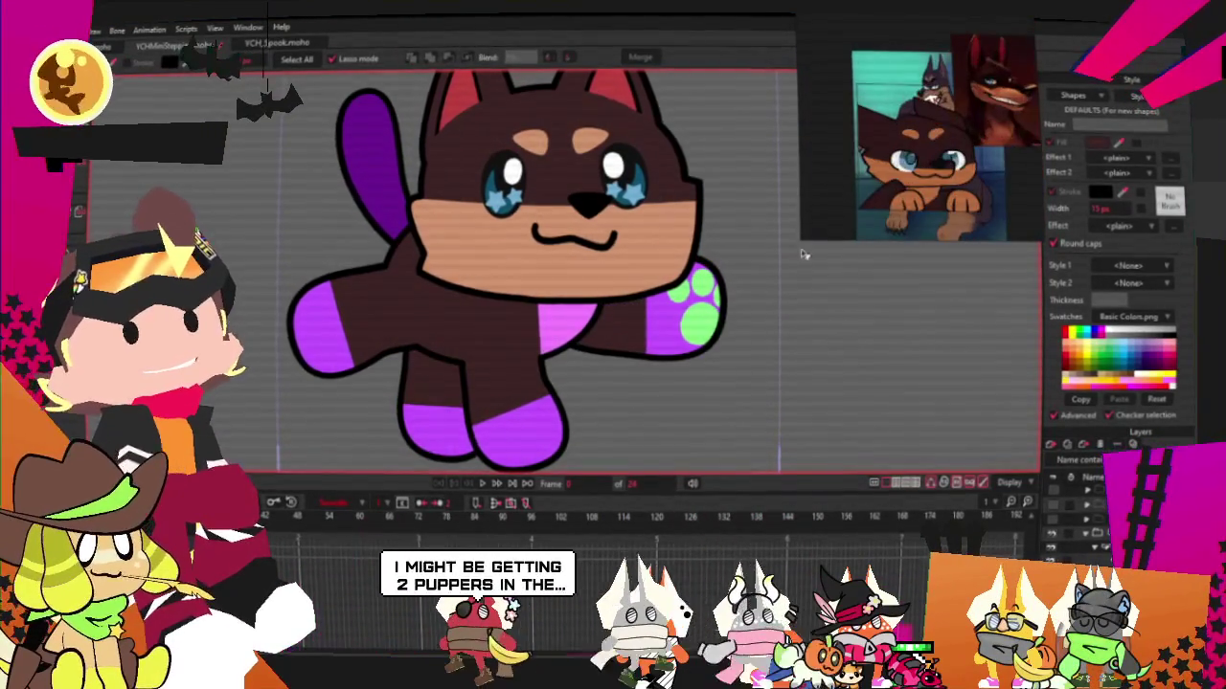
{"action": "scroll", "coordinate": [674, 346], "scroll_direction": "up", "scroll_amount": 1}
{"action": "scroll", "coordinate": [633, 242], "scroll_direction": "down", "scroll_amount": 1}
{"action": "scroll", "coordinate": [497, 316], "scroll_direction": "up", "scroll_amount": 1}
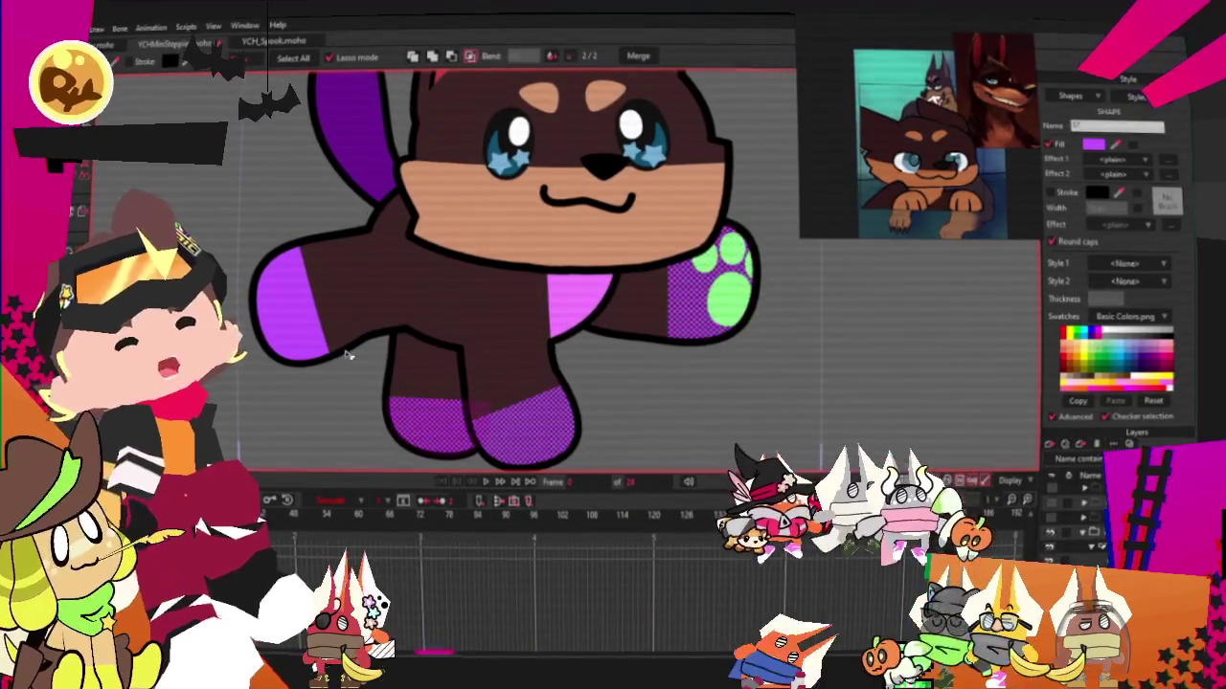
{"action": "left_click", "coordinate": [308, 326]}
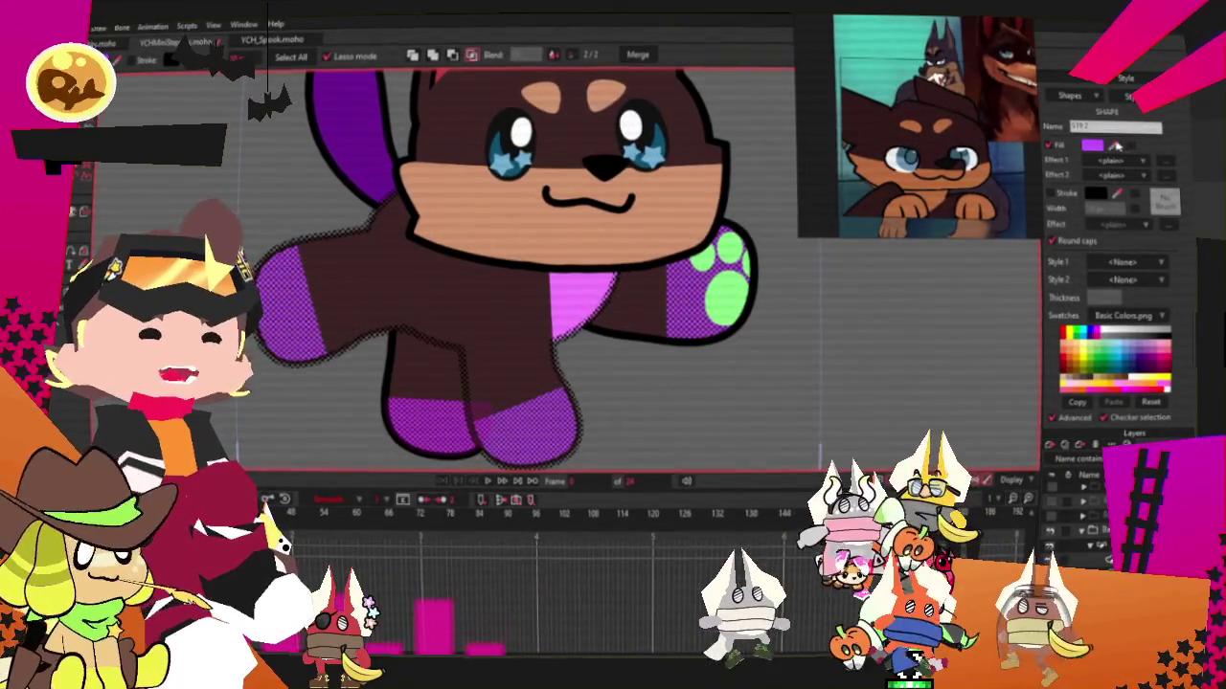
{"action": "left_click", "coordinate": [1116, 146]}
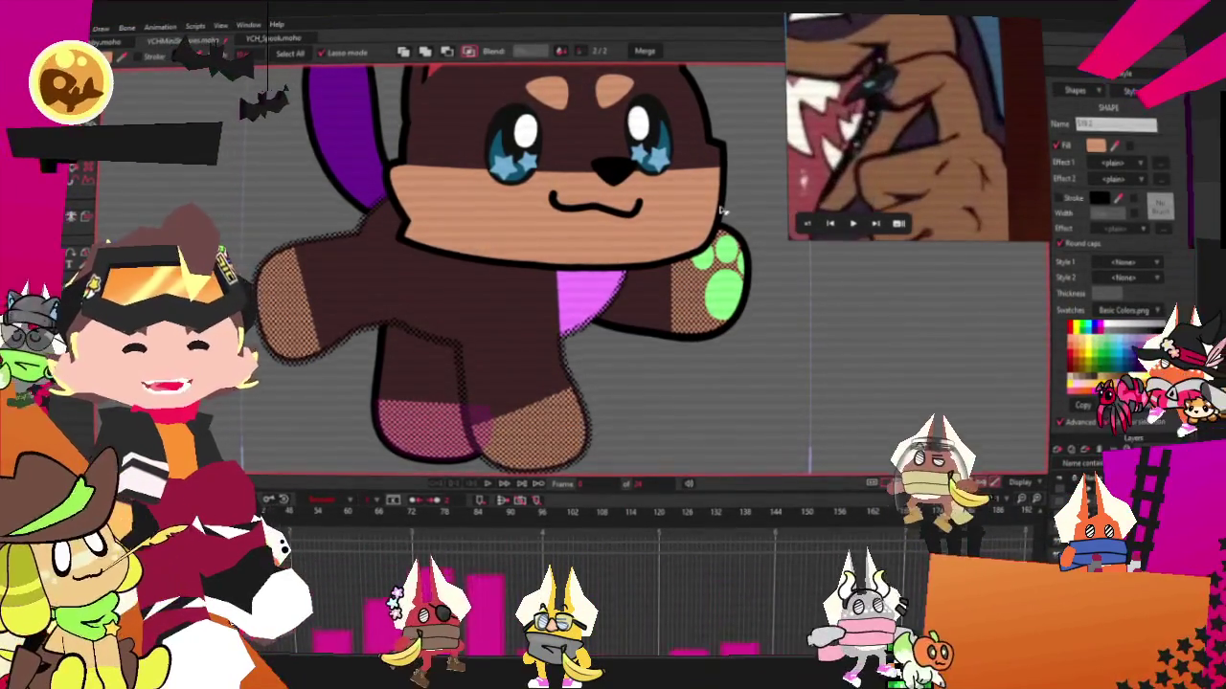
Select the three green paw pads and fill them black
{"action": "scroll", "coordinate": [699, 240], "scroll_direction": "up", "scroll_amount": 3}
{"action": "left_click", "coordinate": [701, 285]}
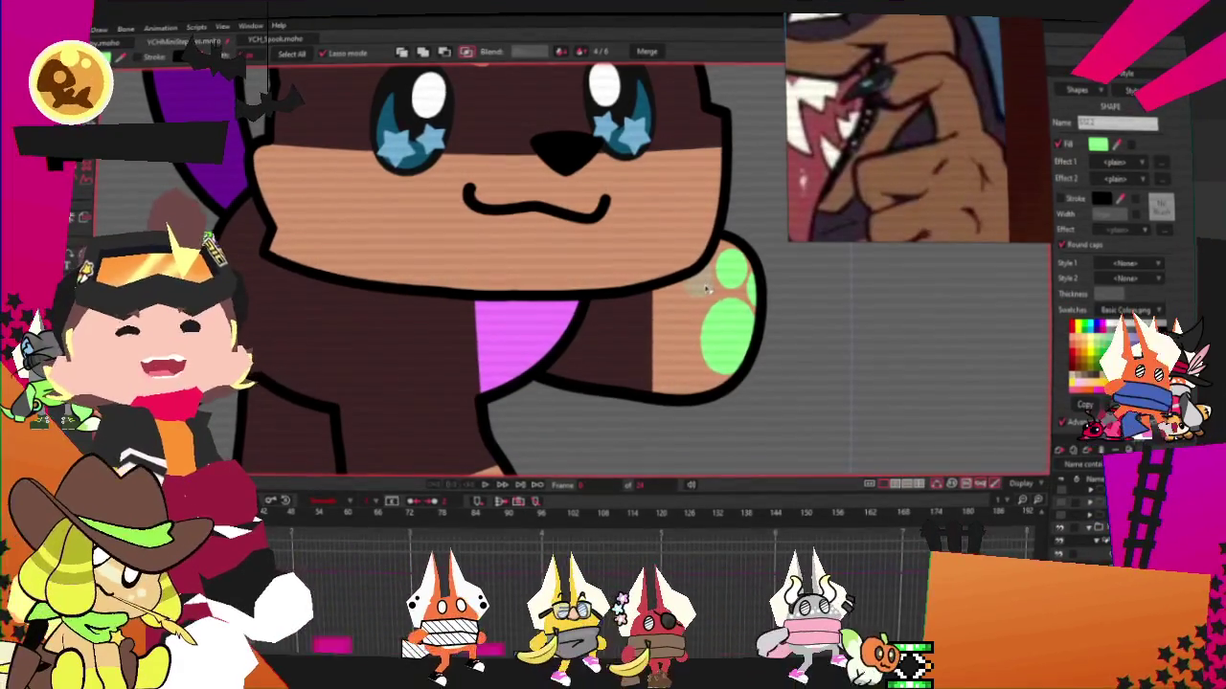
{"action": "left_click", "coordinate": [731, 277]}
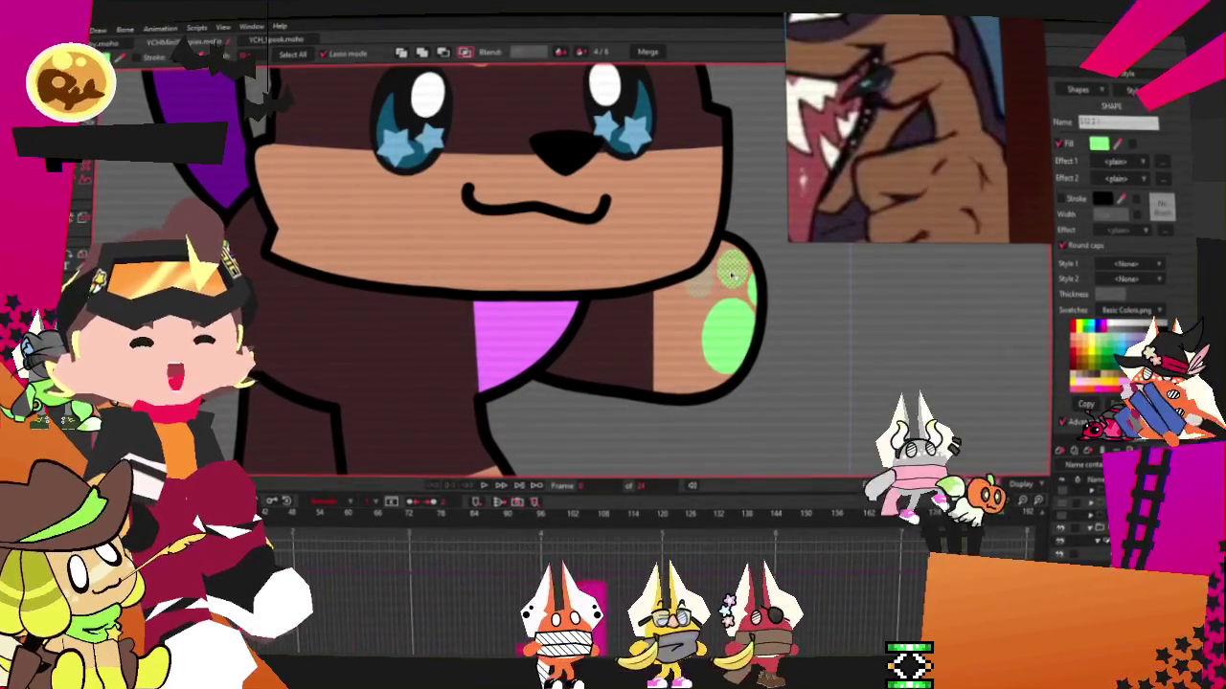
{"action": "left_click", "coordinate": [739, 307], "text": "shift"}
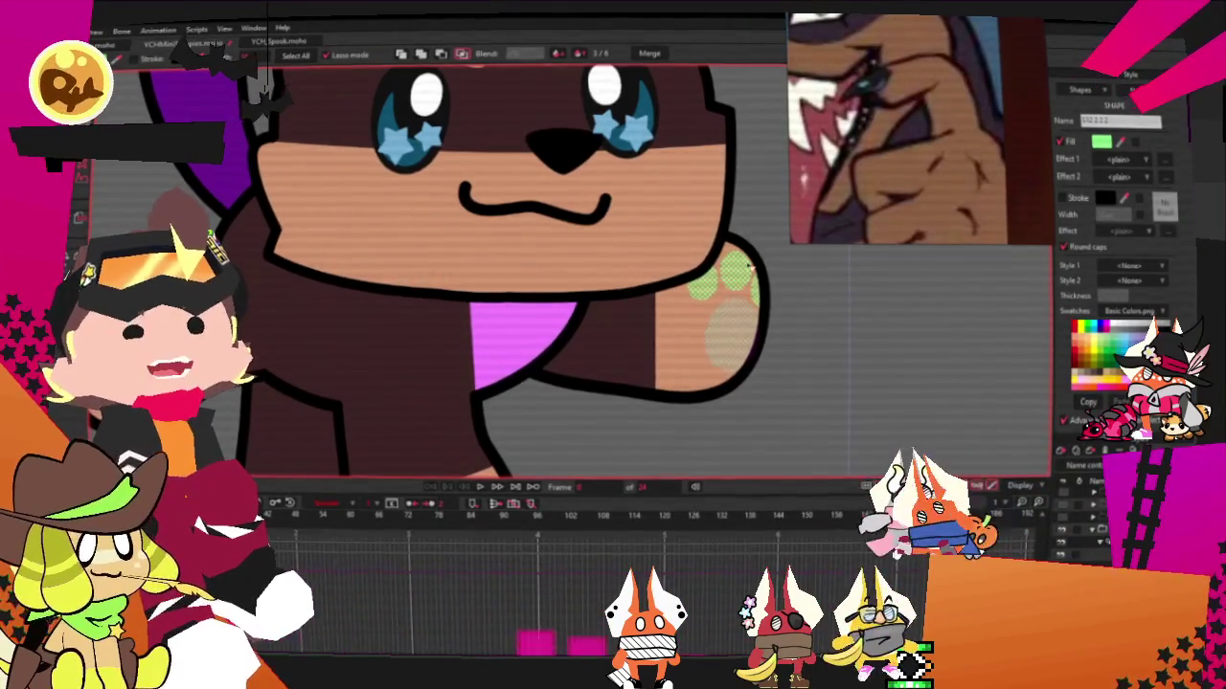
{"action": "scroll", "coordinate": [598, 264], "scroll_direction": "down", "scroll_amount": 3}
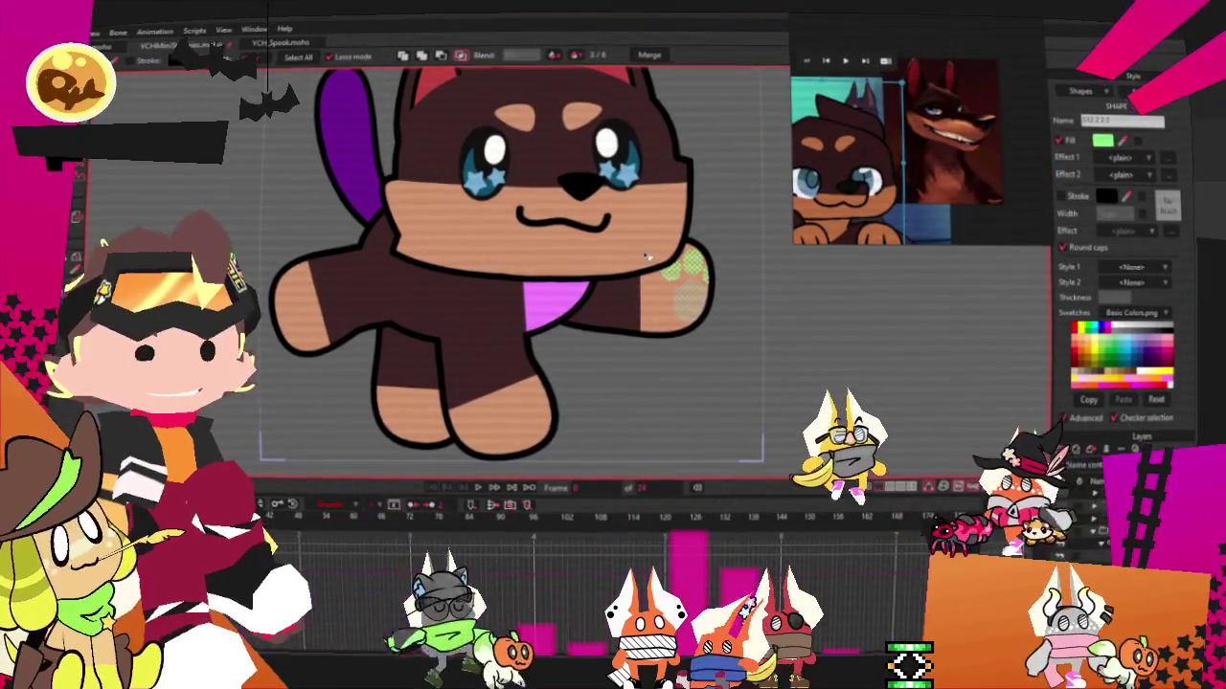
{"action": "scroll", "coordinate": [652, 260], "scroll_direction": "up", "scroll_amount": 2}
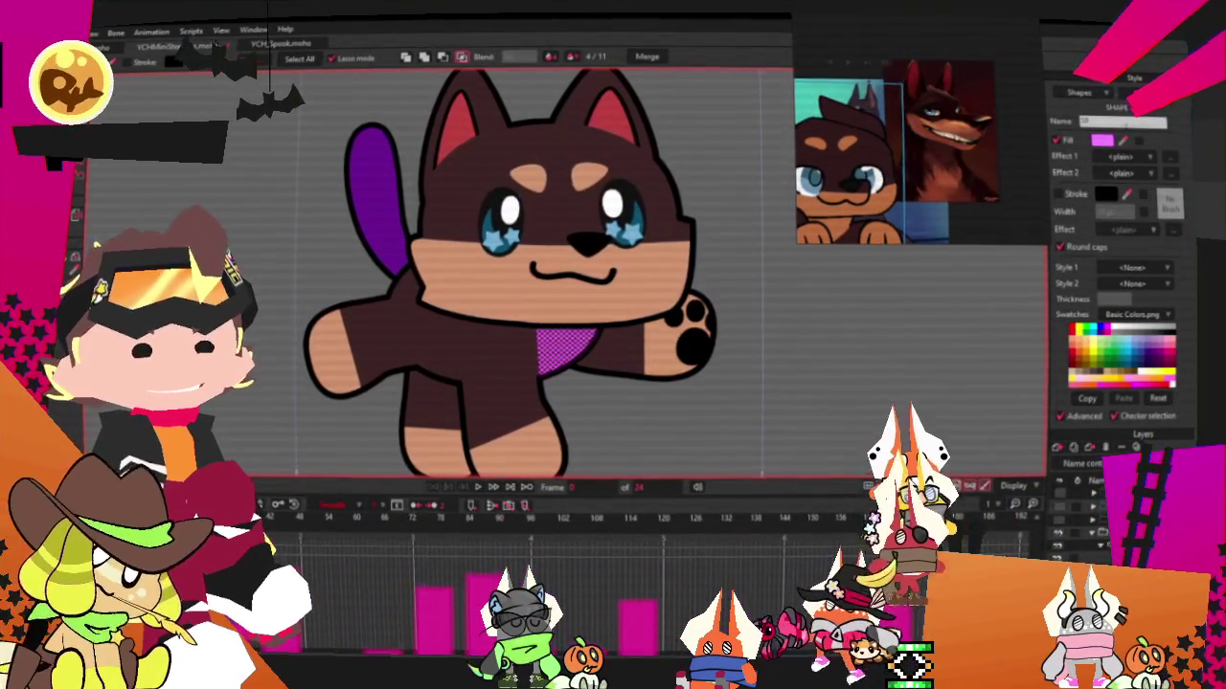
{"action": "left_click", "coordinate": [780, 344]}
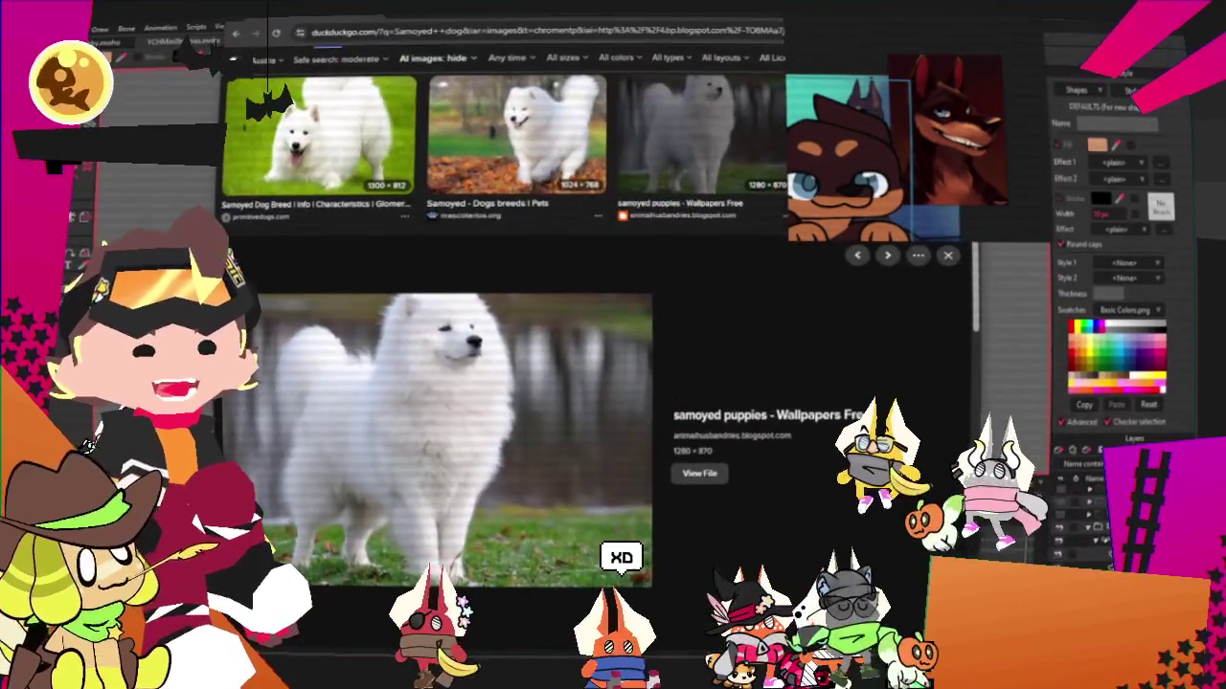
{"action": "mouse_move", "coordinate": [586, 7]}
{"action": "left_mouse_down"}
{"action": "mouse_move", "coordinate": [586, 150]}
{"action": "mouse_move", "coordinate": [592, 0]}
{"action": "left_mouse_up"}
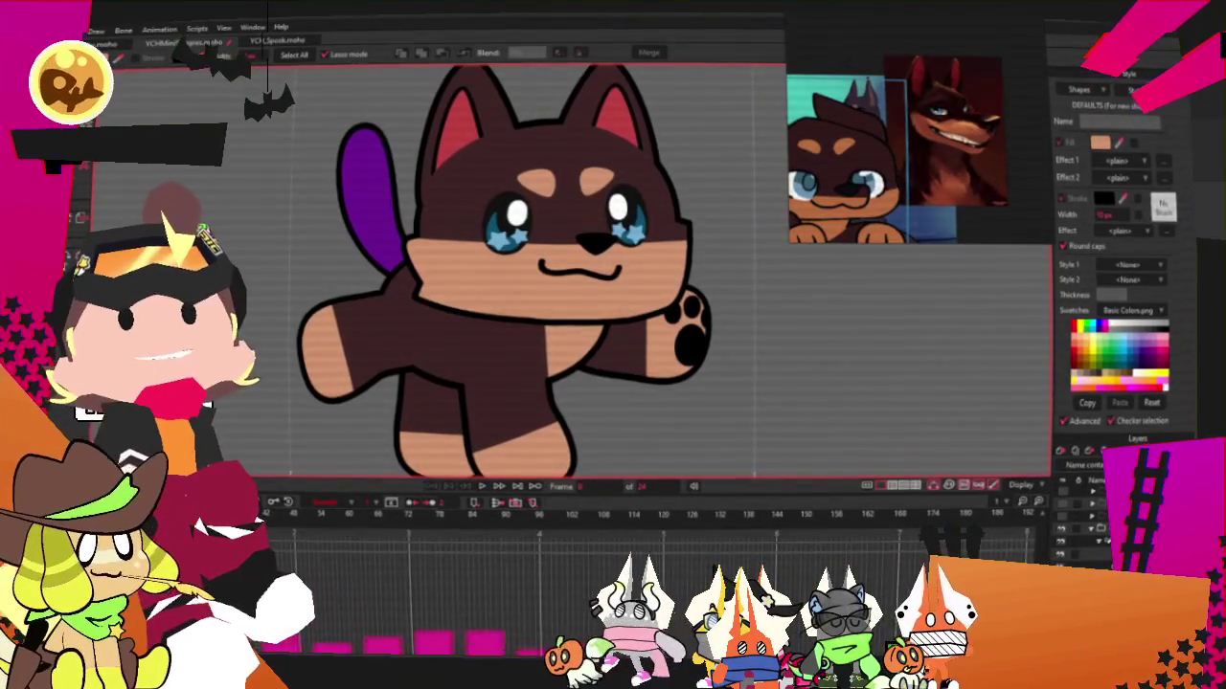
{"action": "scroll", "coordinate": [531, 223], "scroll_direction": "down", "scroll_amount": 2}
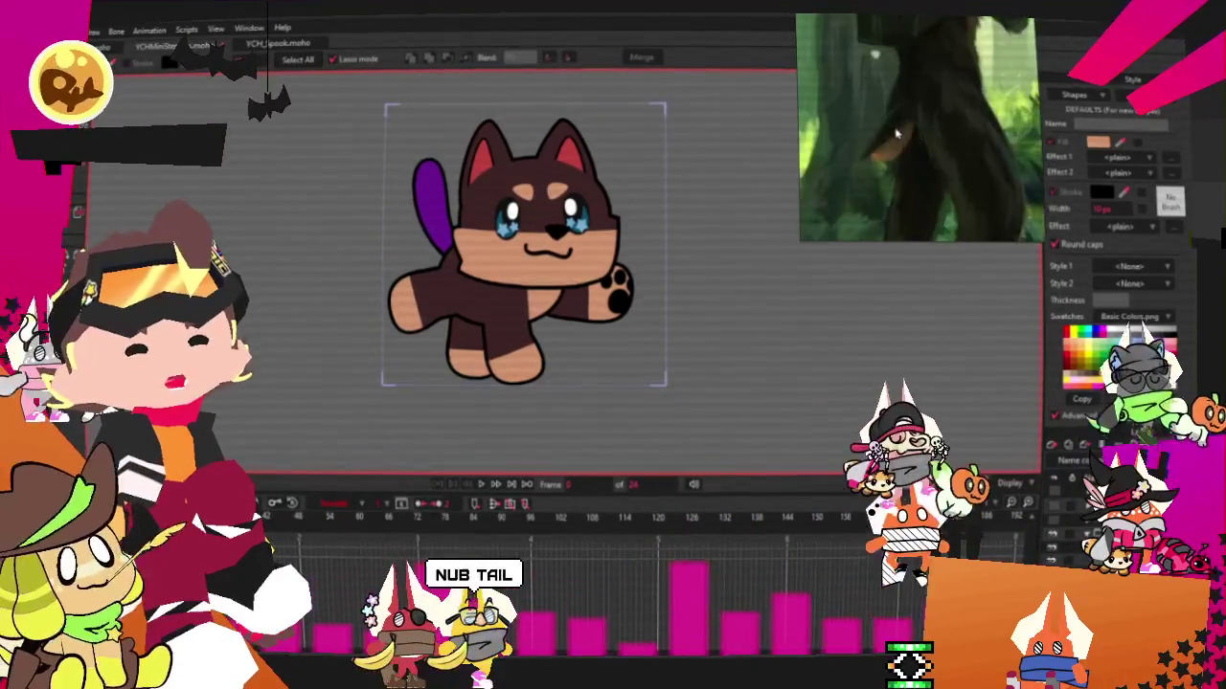
Rotate the purple tail down into a short, low nub pose
{"action": "scroll", "coordinate": [359, 268], "scroll_direction": "up", "scroll_amount": 3}
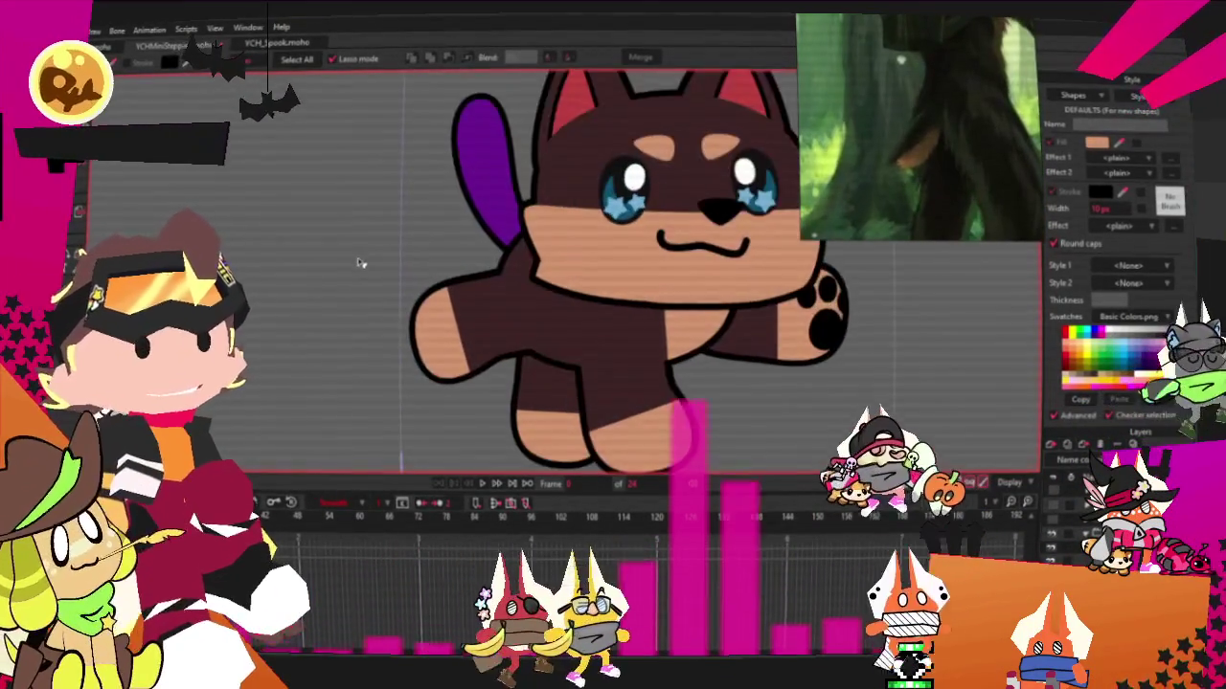
{"action": "scroll", "coordinate": [359, 268], "scroll_direction": "up", "scroll_amount": 3}
{"action": "left_click", "coordinate": [508, 161]}
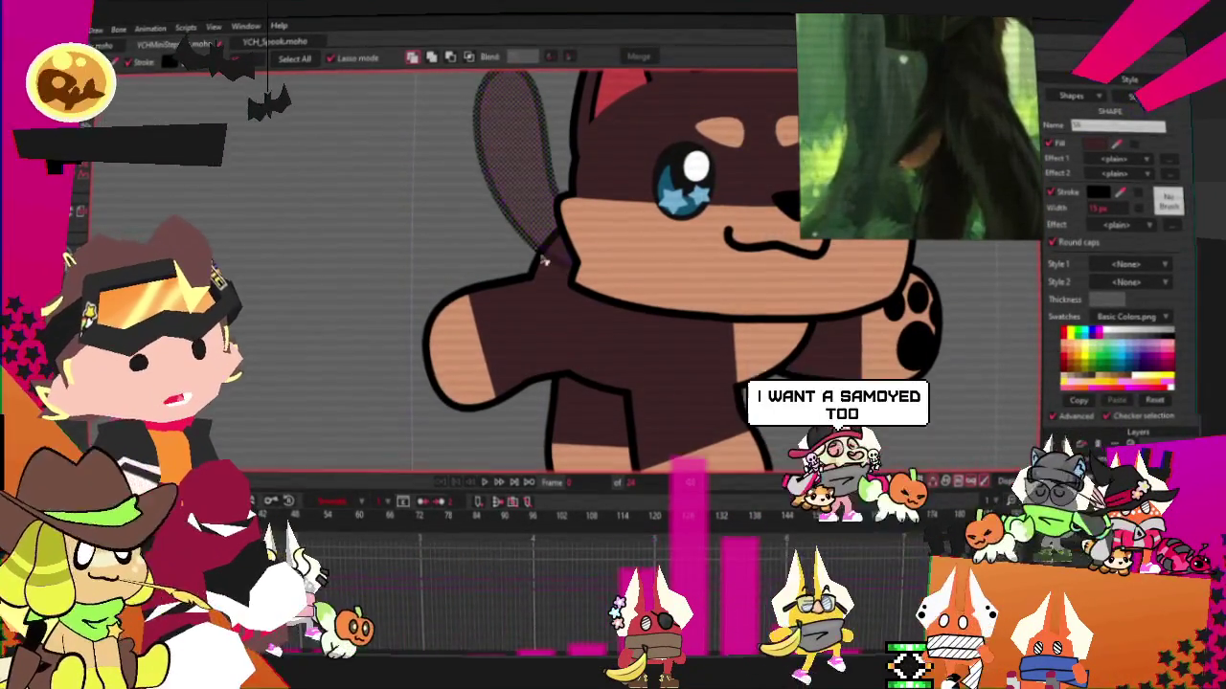
{"action": "scroll", "coordinate": [613, 336], "scroll_direction": "down", "scroll_amount": 3}
{"action": "key", "text": "t"}
{"action": "scroll", "coordinate": [510, 114], "scroll_direction": "up", "scroll_amount": 2}
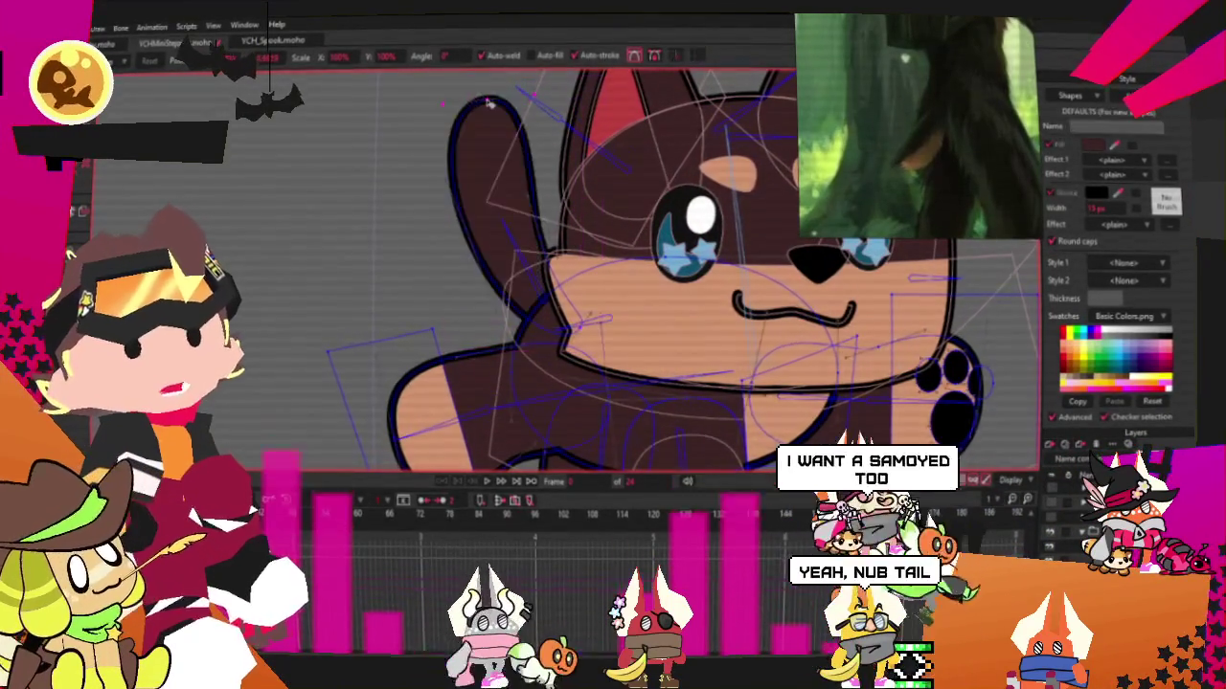
{"action": "mouse_move", "coordinate": [488, 100]}
{"action": "left_mouse_down"}
{"action": "mouse_move", "coordinate": [536, 239]}
{"action": "mouse_move", "coordinate": [464, 246]}
{"action": "left_mouse_up"}
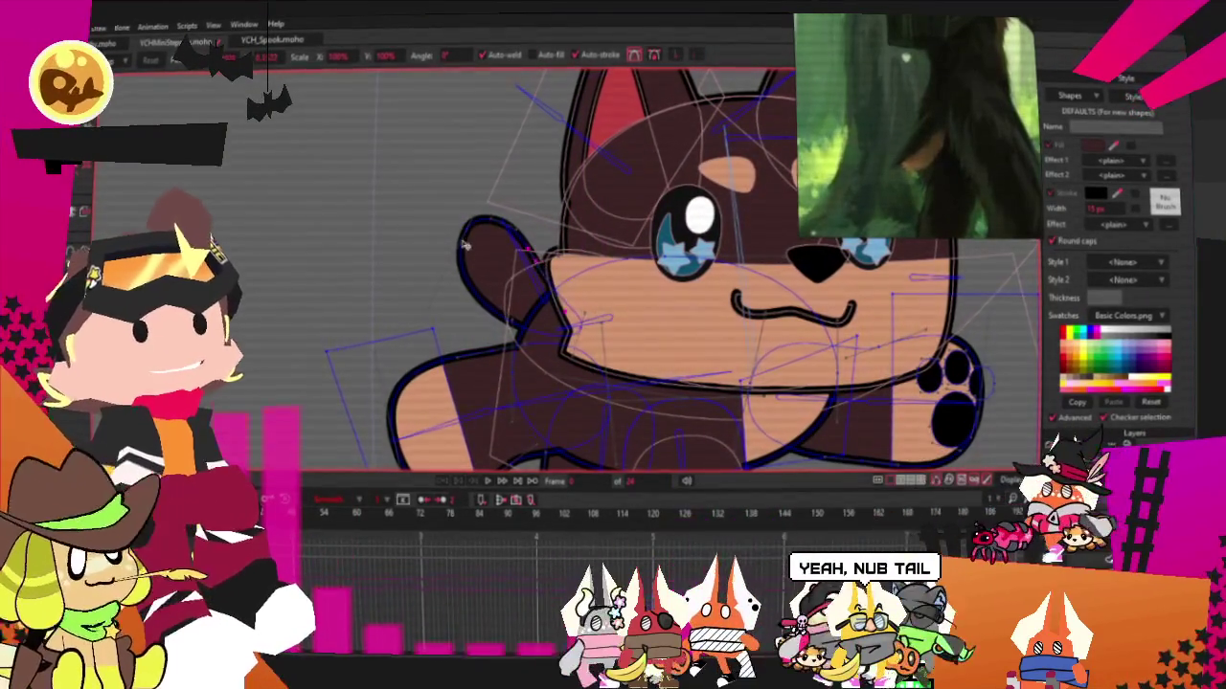
{"action": "scroll", "coordinate": [489, 316], "scroll_direction": "up", "scroll_amount": 2}
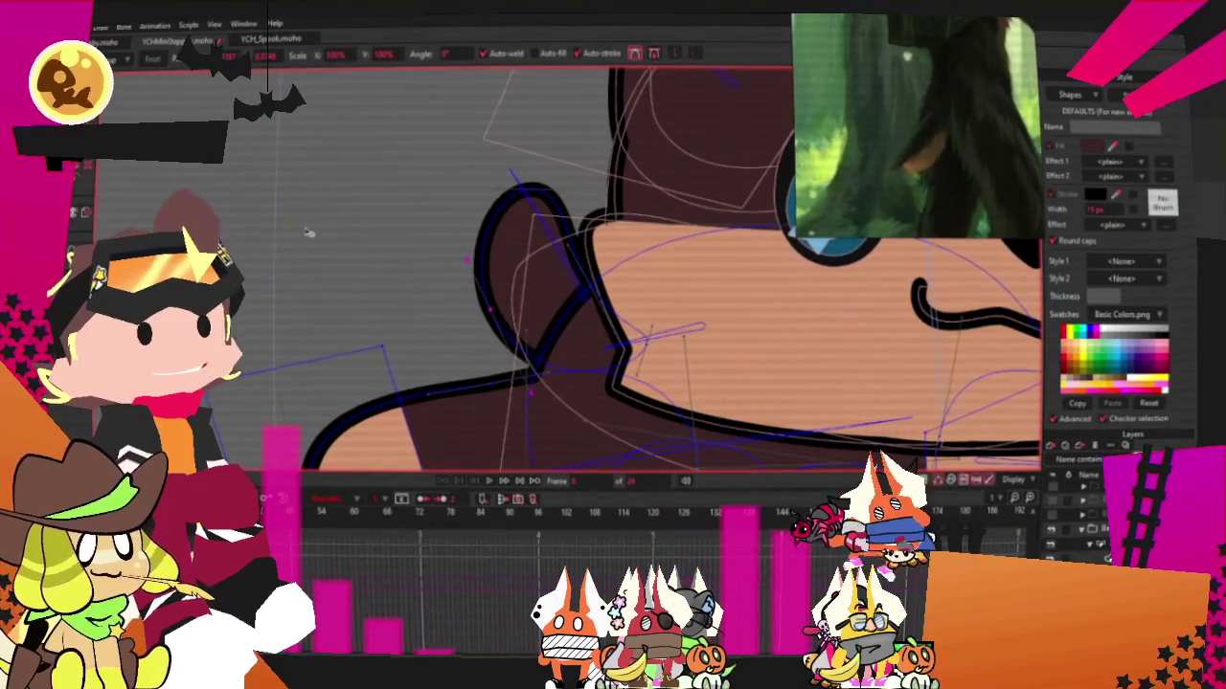
Draw a filled rectangle over the tail area, colour it tan, and send it behind the artwork
{"action": "key", "text": "g"}
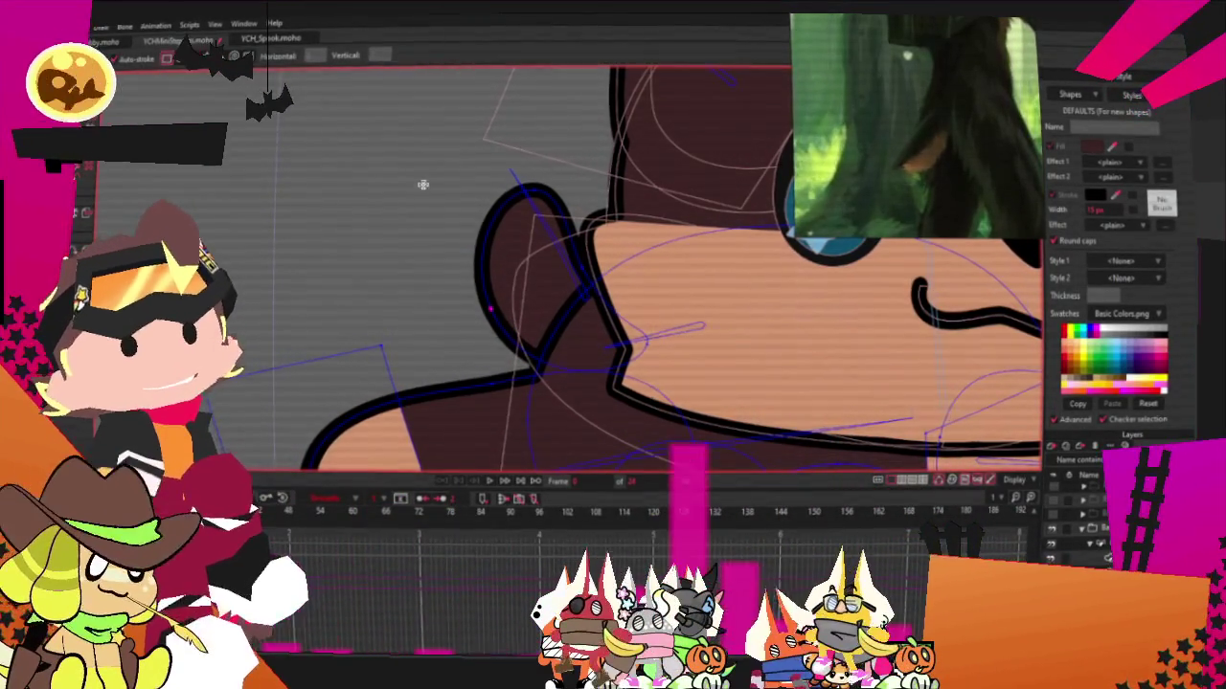
{"action": "left_click_drag", "start_coordinate": [383, 158], "coordinate": [542, 375]}
{"action": "key", "text": "u"}
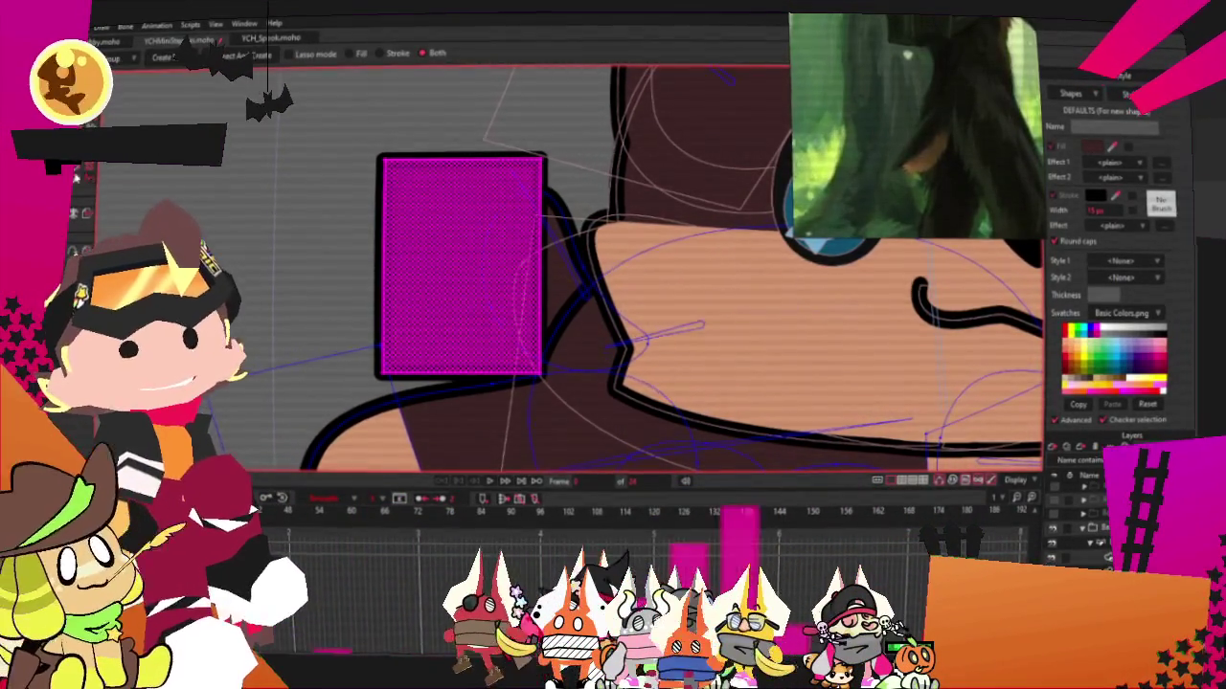
{"action": "key", "text": "space"}
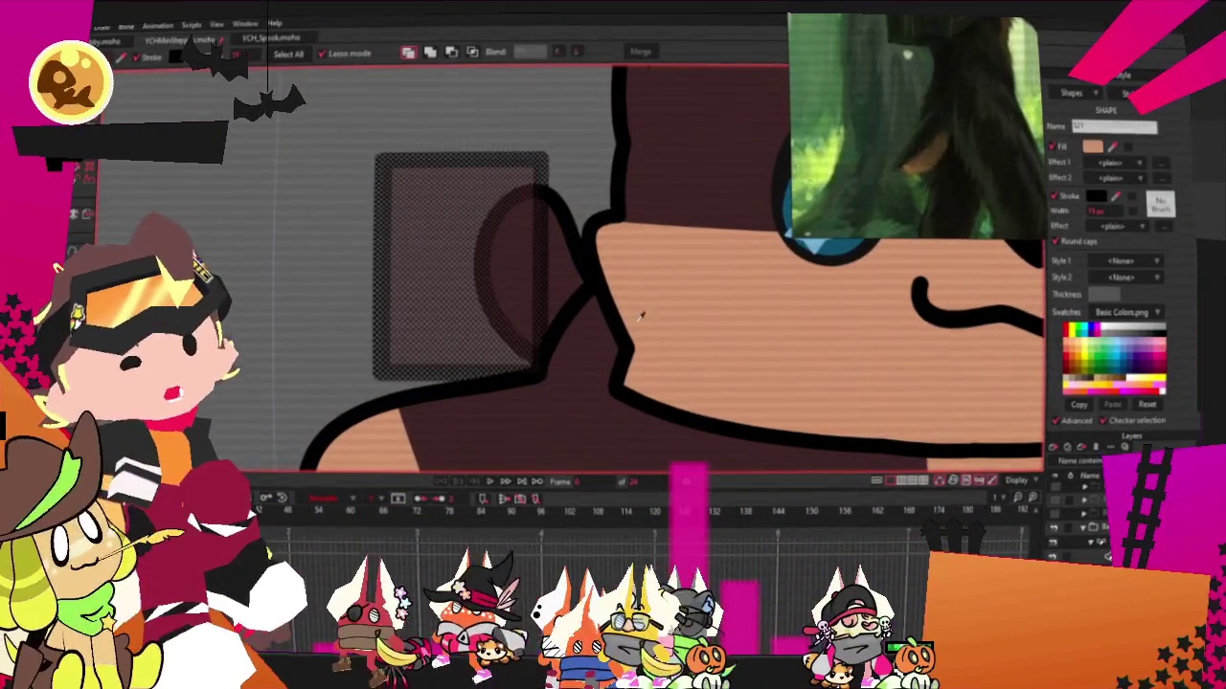
{"action": "left_click", "coordinate": [719, 323]}
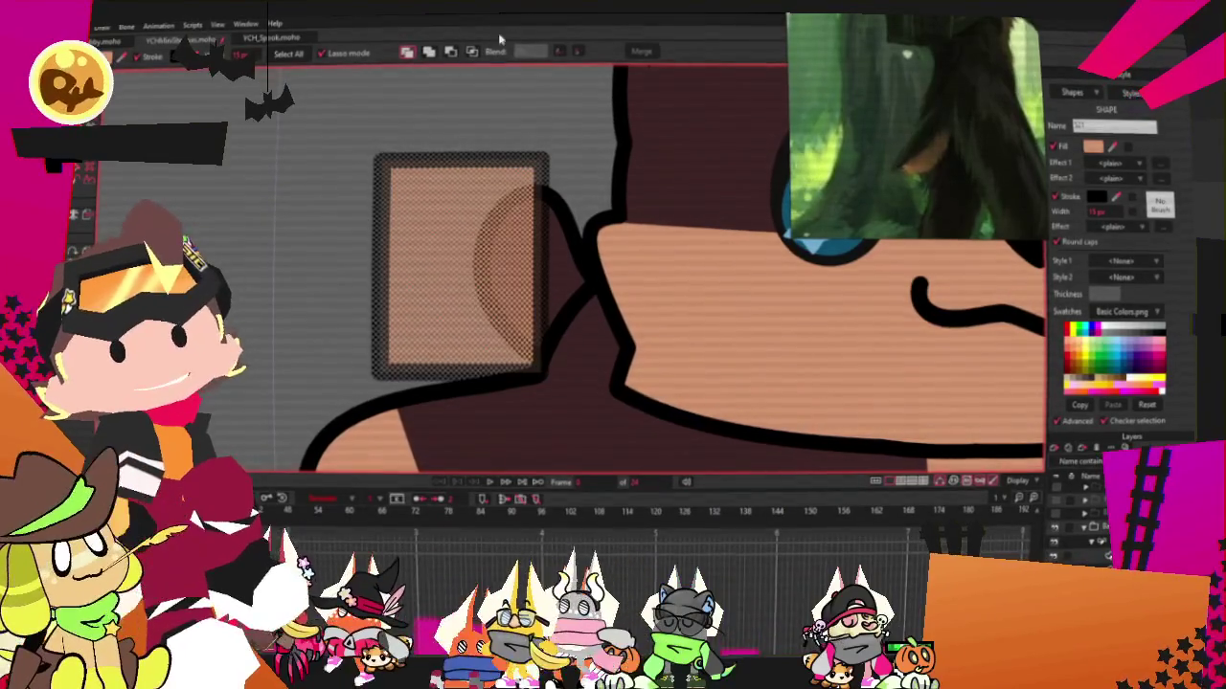
{"action": "left_click", "coordinate": [471, 51]}
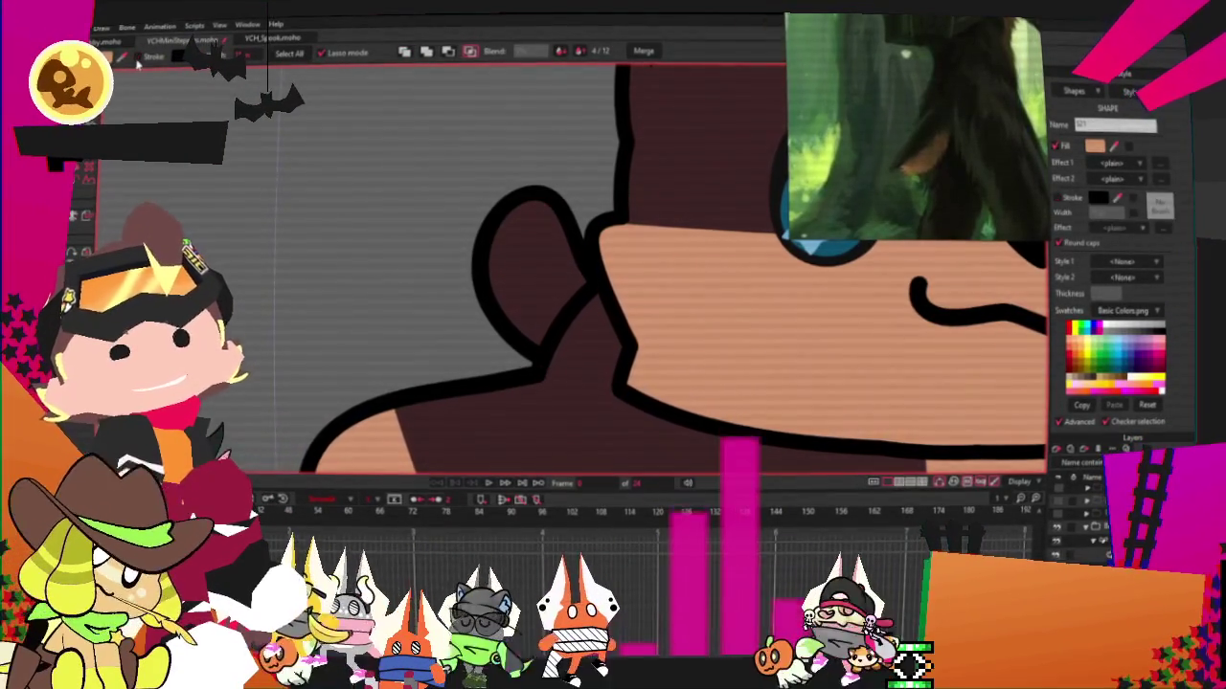
Paste the tan fill into the tail, slanting its top edge and pulling out the lower point
{"action": "left_click", "coordinate": [523, 156]}
{"action": "key", "text": "ctrl+v"}
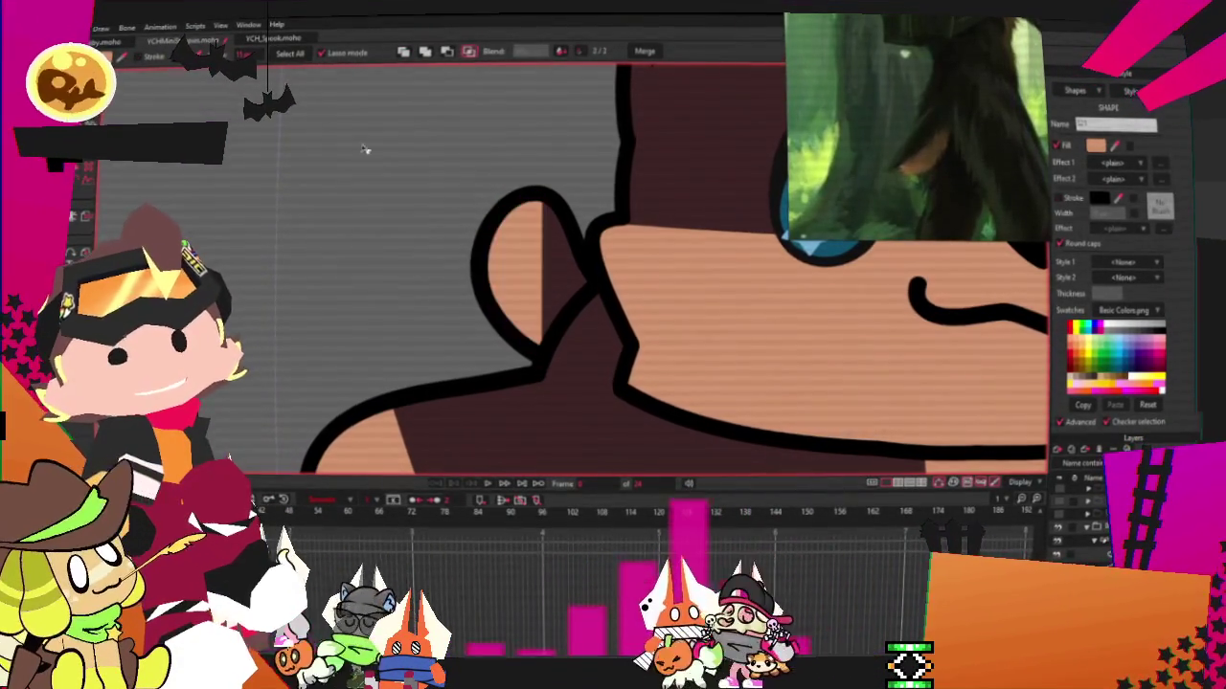
{"action": "key", "text": "t"}
{"action": "left_click_drag", "start_coordinate": [537, 164], "coordinate": [483, 175]}
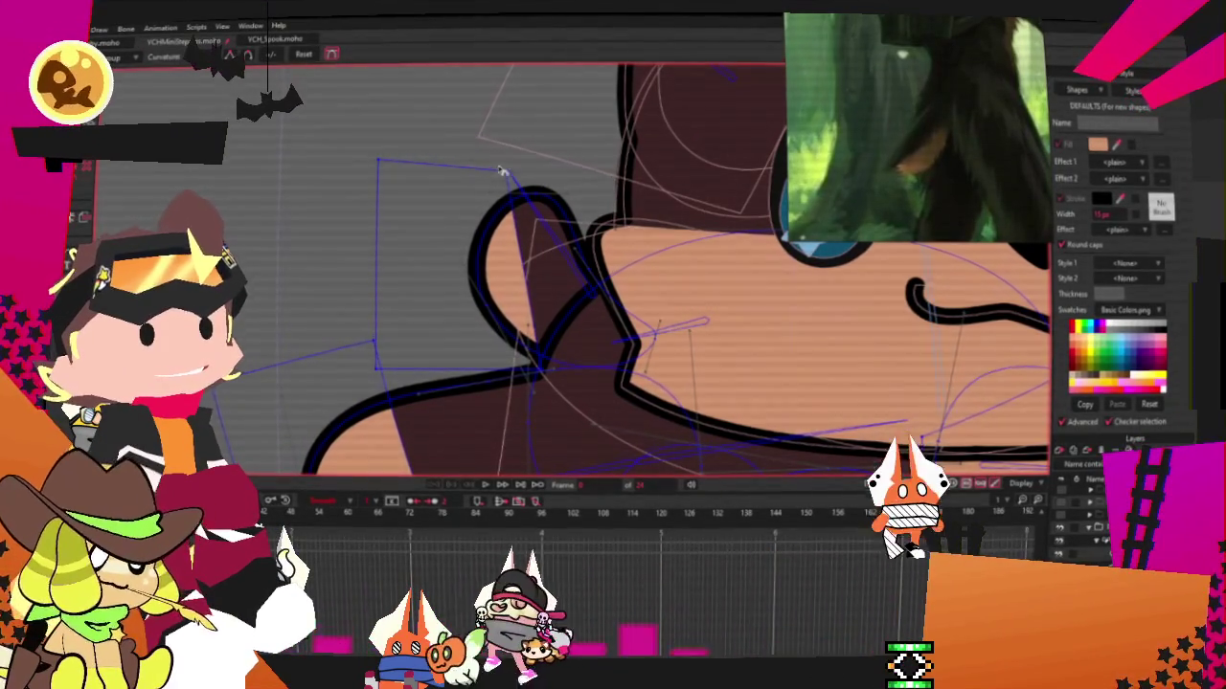
{"action": "scroll", "coordinate": [560, 183], "scroll_direction": "up", "scroll_amount": 2}
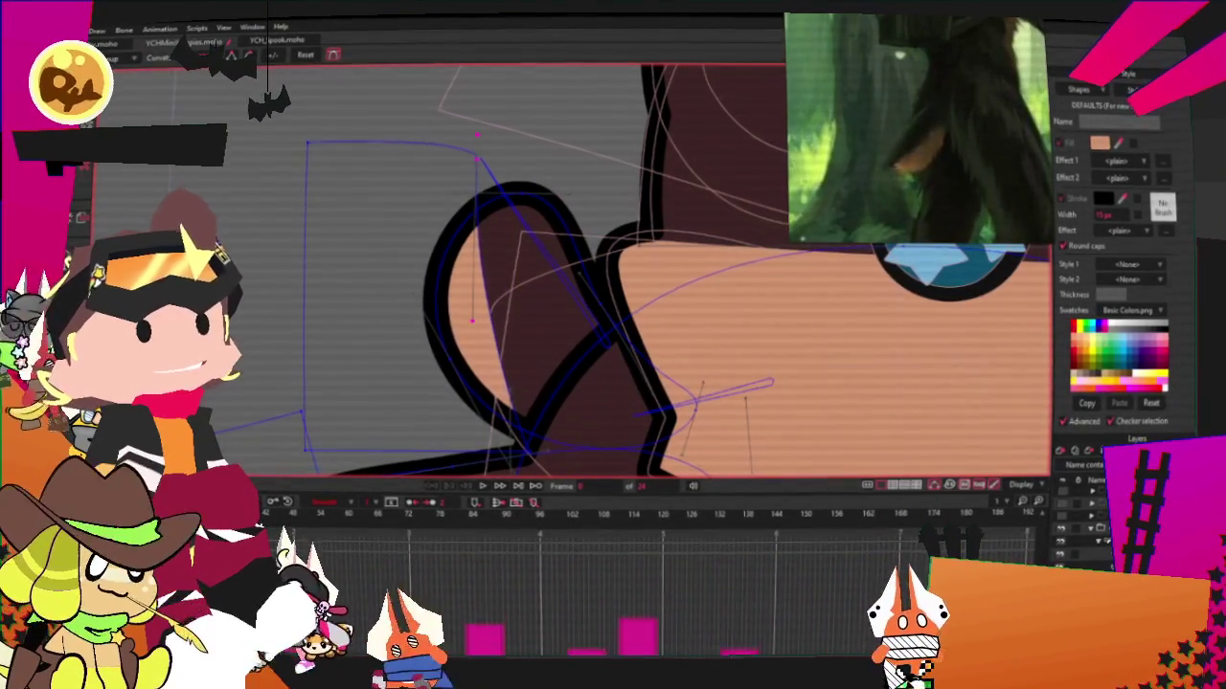
{"action": "scroll", "coordinate": [462, 359], "scroll_direction": "down", "scroll_amount": 1}
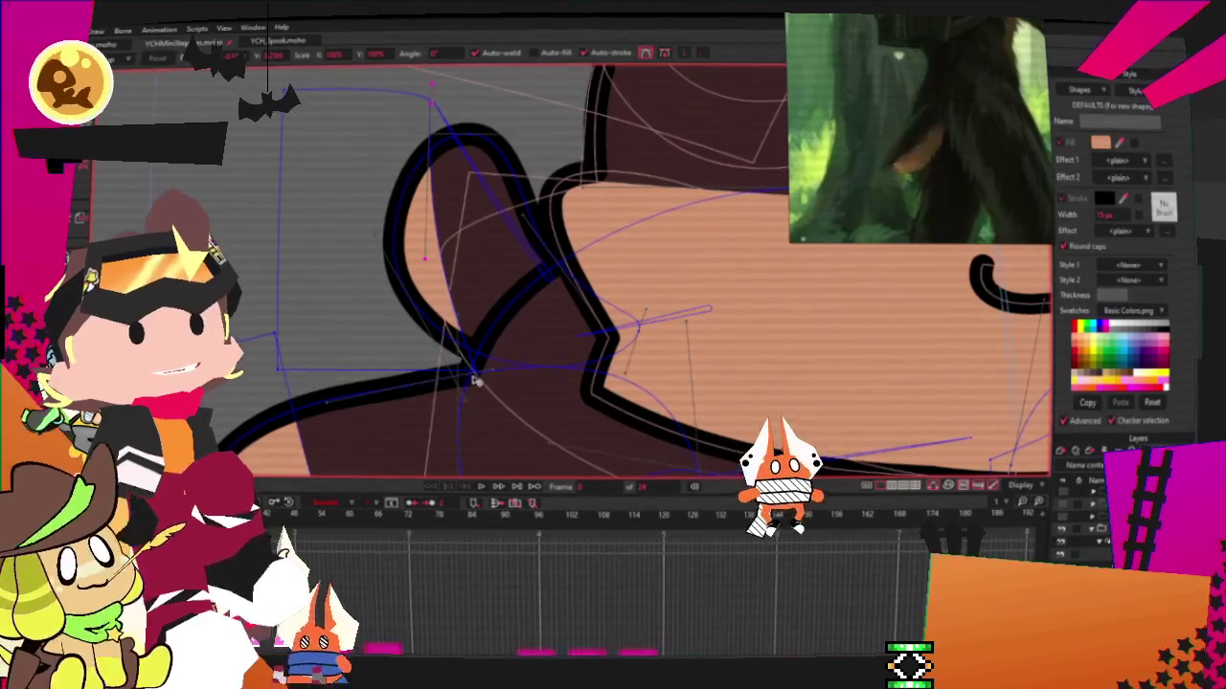
{"action": "left_click_drag", "start_coordinate": [476, 381], "coordinate": [580, 405]}
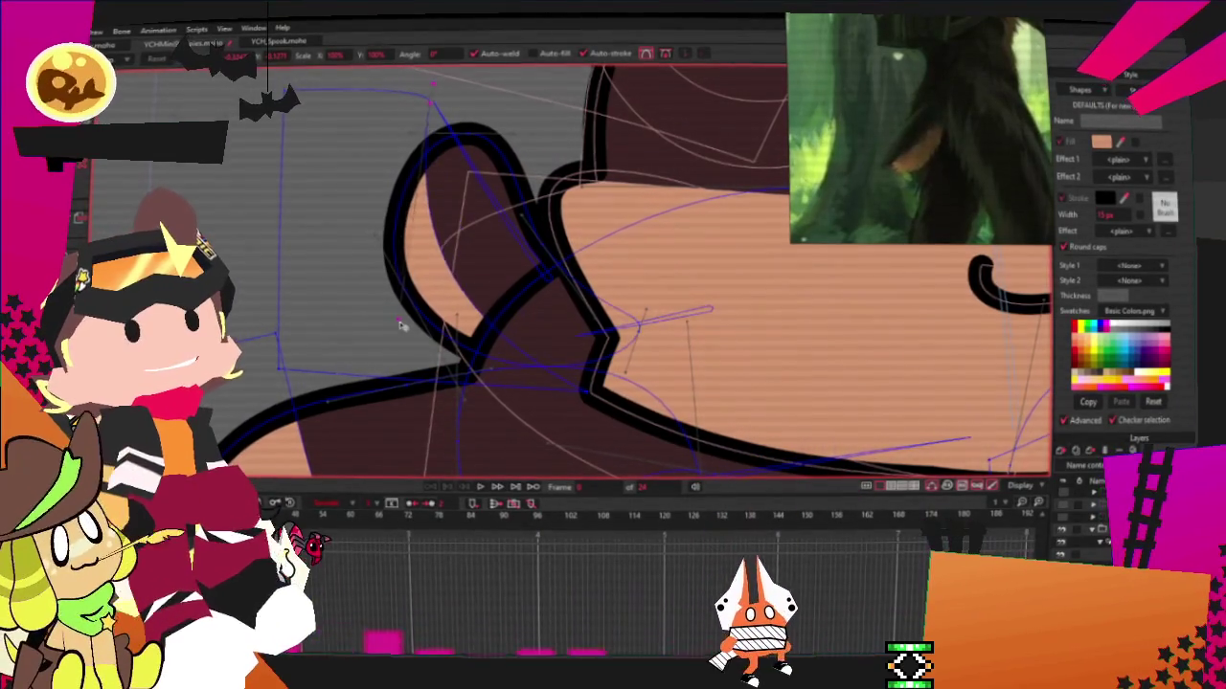
{"action": "scroll", "coordinate": [418, 301], "scroll_direction": "down", "scroll_amount": 3}
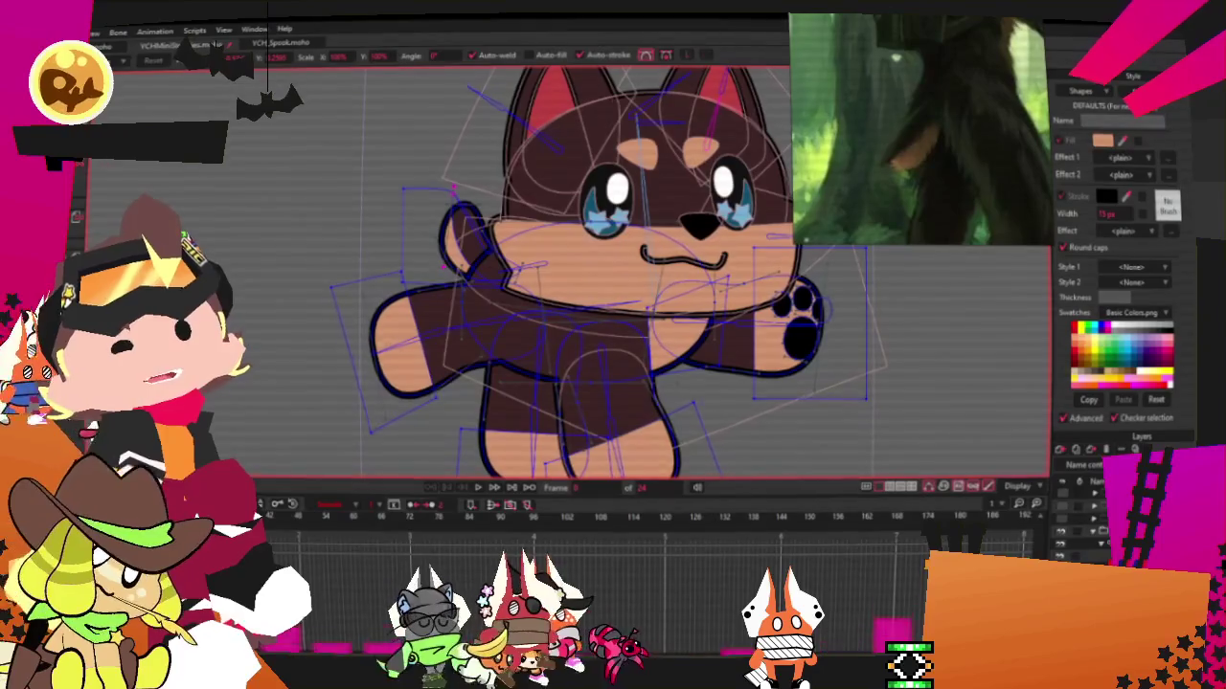
Inspect the character's bones and which points are bound to them
{"action": "key", "text": "q"}
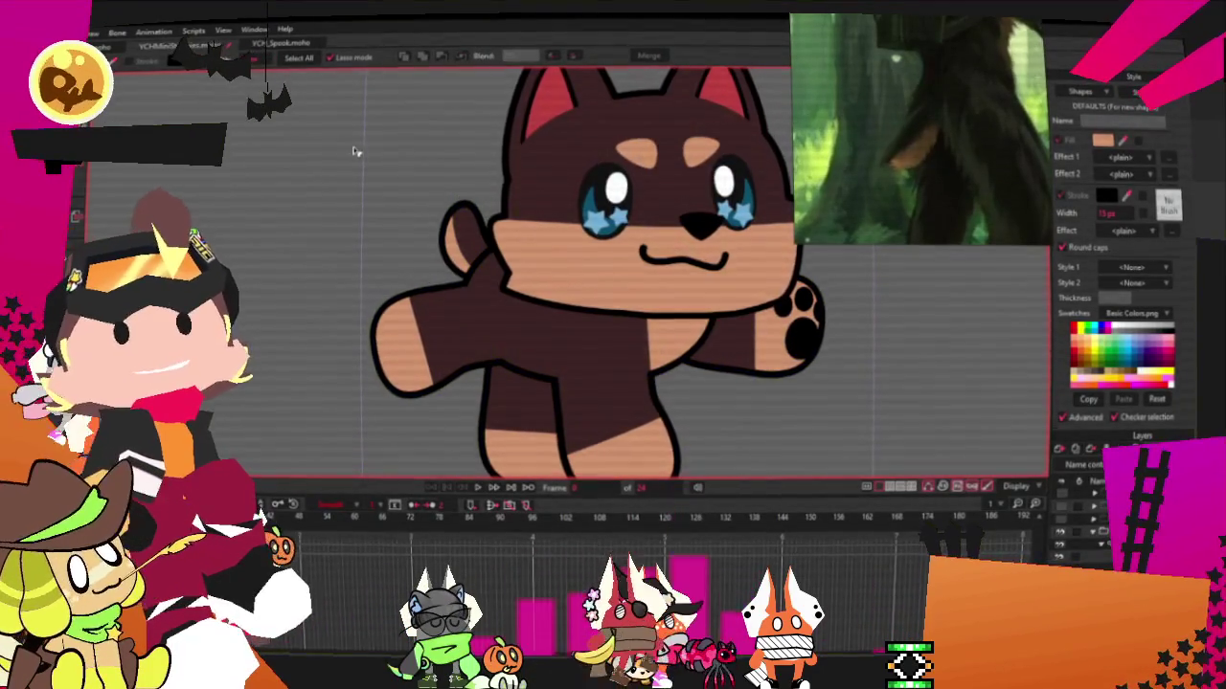
{"action": "scroll", "coordinate": [354, 151], "scroll_direction": "up", "scroll_amount": 2}
{"action": "scroll", "coordinate": [397, 154], "scroll_direction": "up", "scroll_amount": 1}
{"action": "scroll", "coordinate": [443, 159], "scroll_direction": "up", "scroll_amount": 1}
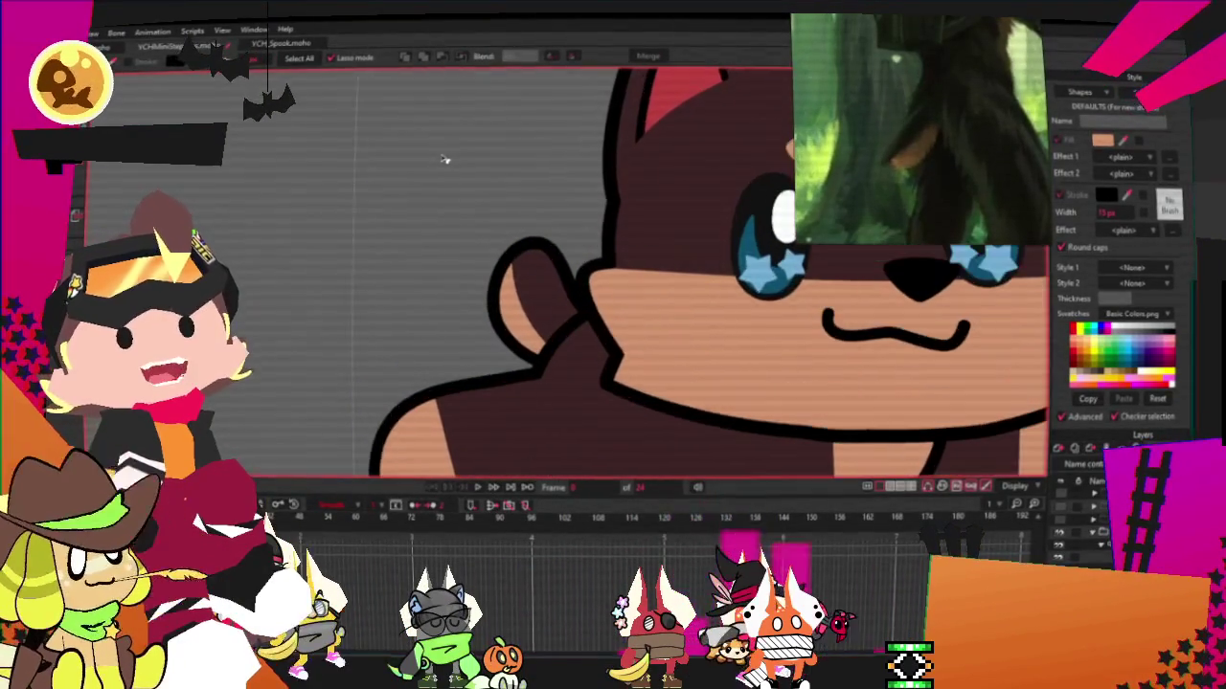
{"action": "scroll", "coordinate": [498, 222], "scroll_direction": "up", "scroll_amount": 1}
{"action": "key", "text": "z"}
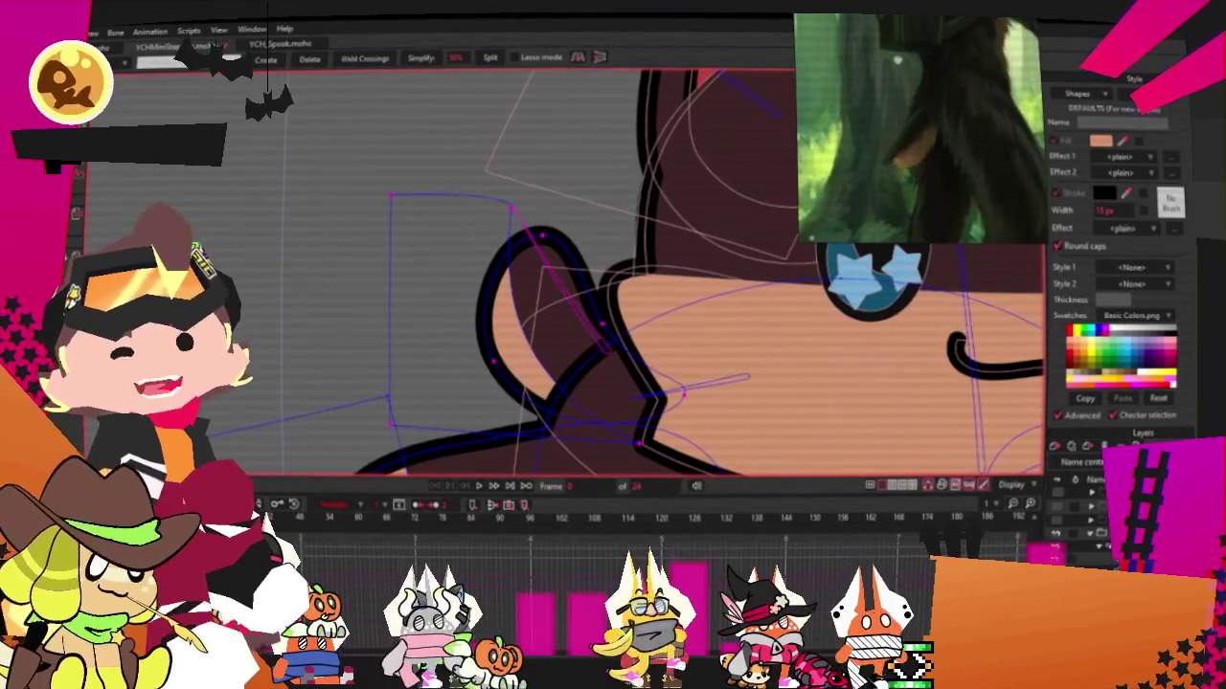
{"action": "key", "text": "i"}
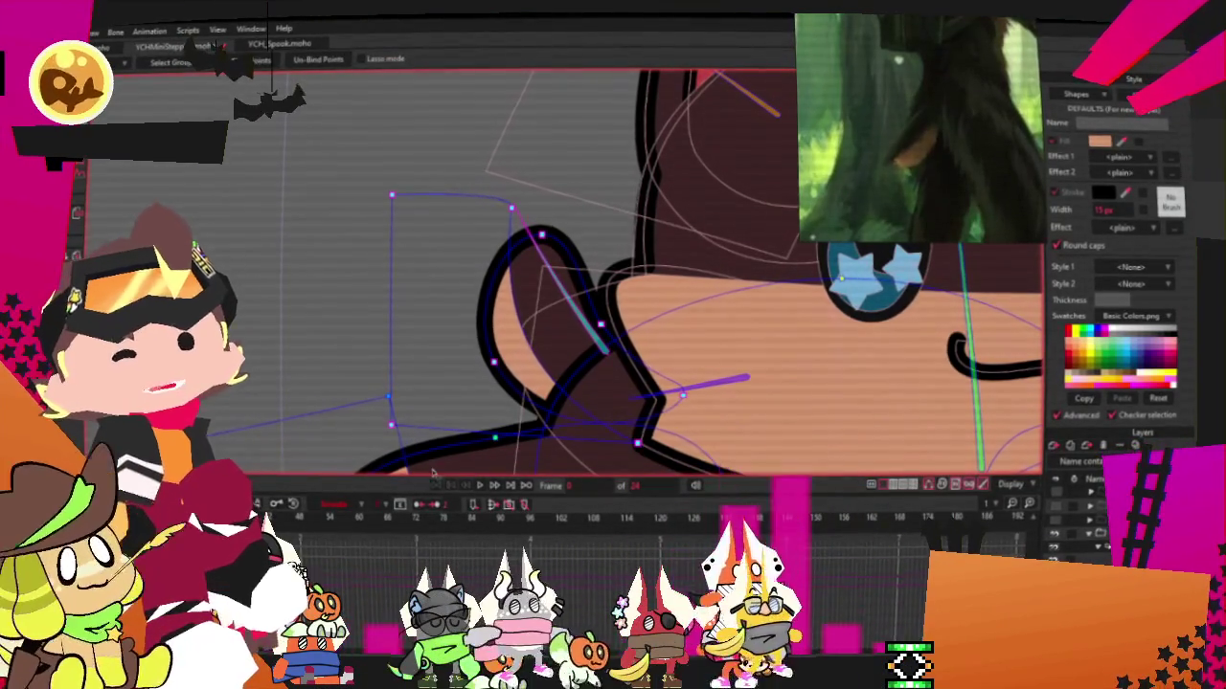
{"action": "key", "text": "g"}
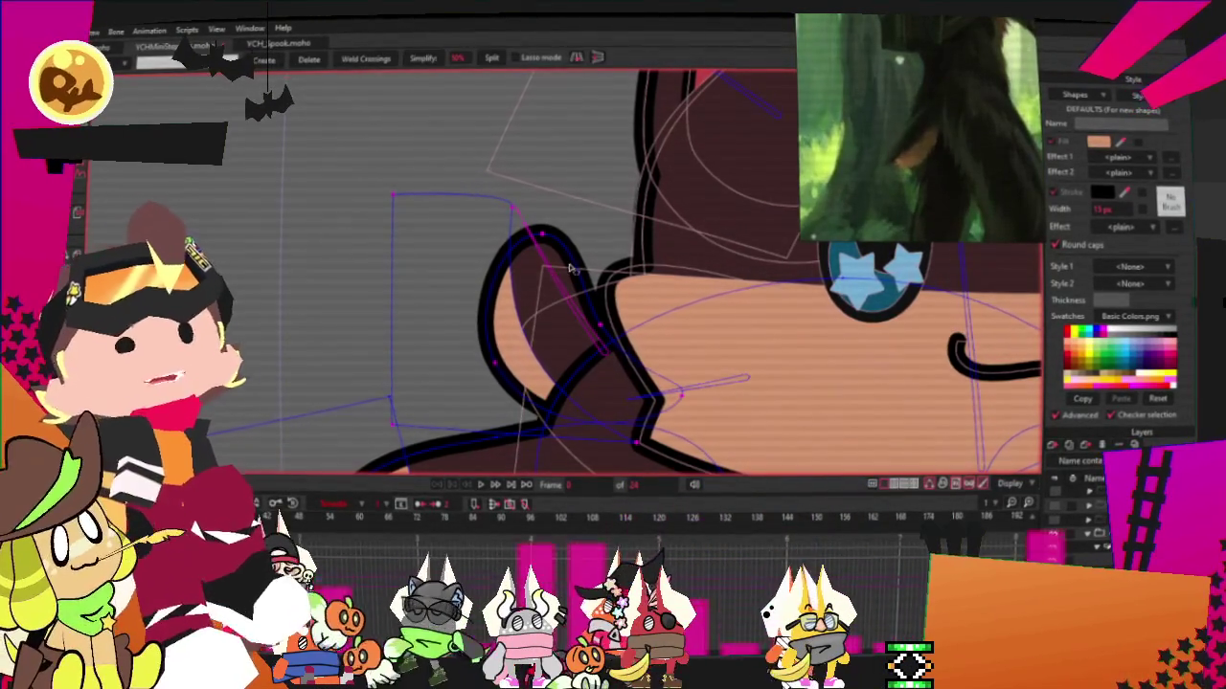
Play the dog's animation to preview the nub tail's movement
{"action": "left_click", "coordinate": [481, 485]}
{"action": "left_click", "coordinate": [480, 485]}
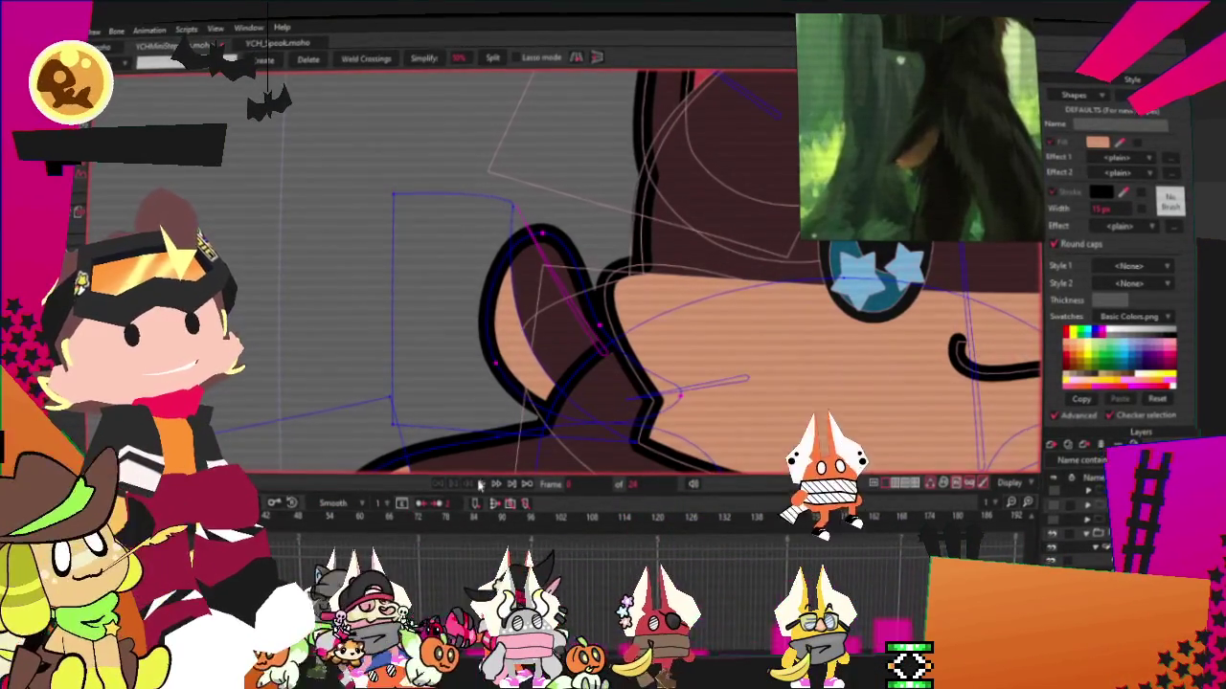
{"action": "left_click", "coordinate": [481, 485]}
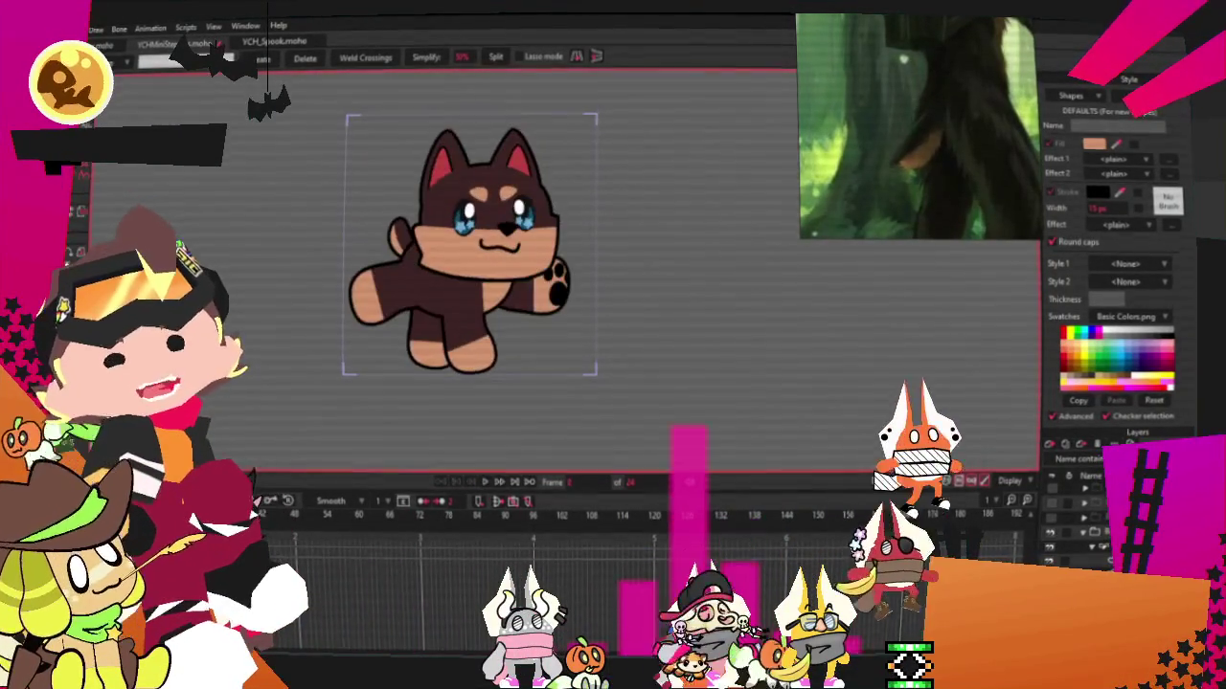
Change the raised paw's green pads to a black fill
{"action": "key", "text": "t"}
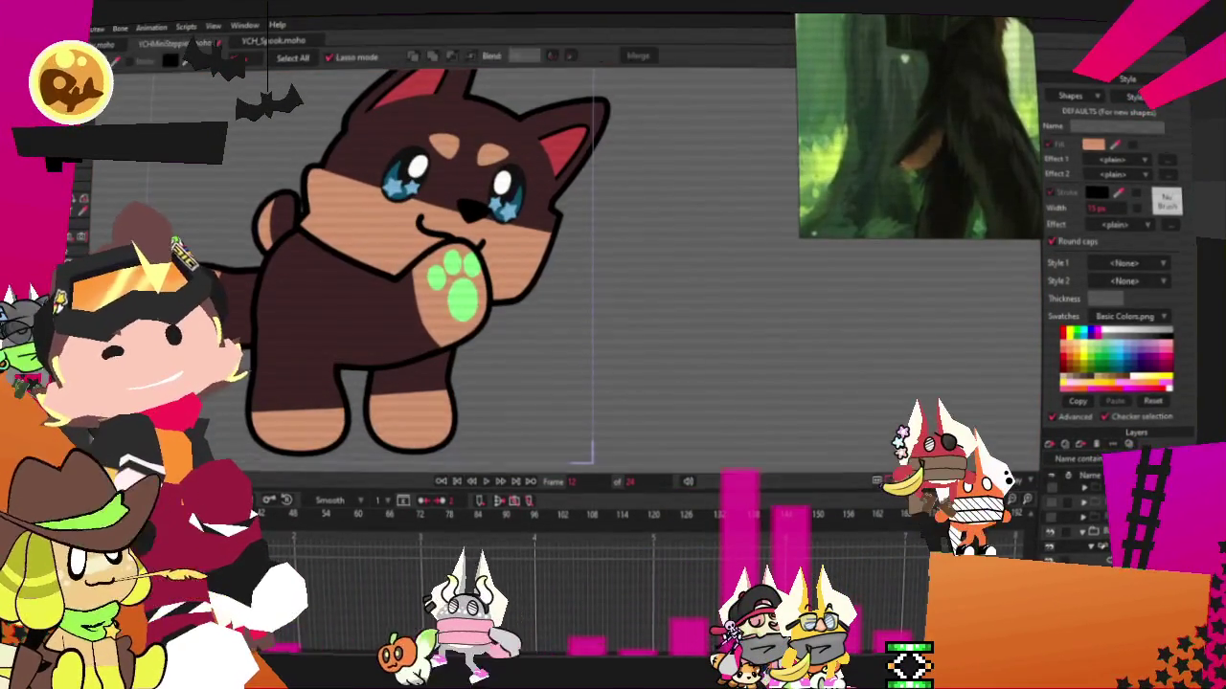
{"action": "scroll", "coordinate": [369, 249], "scroll_direction": "up", "scroll_amount": 3}
{"action": "left_click", "coordinate": [497, 312]}
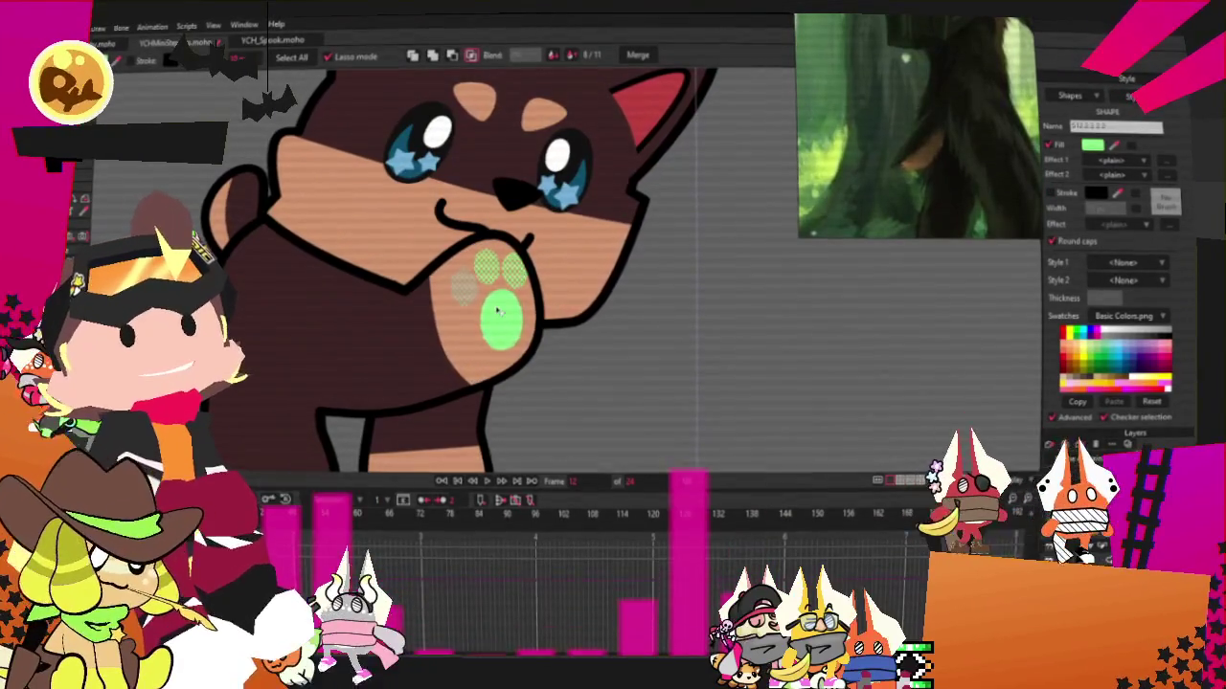
{"action": "left_click", "coordinate": [1091, 144]}
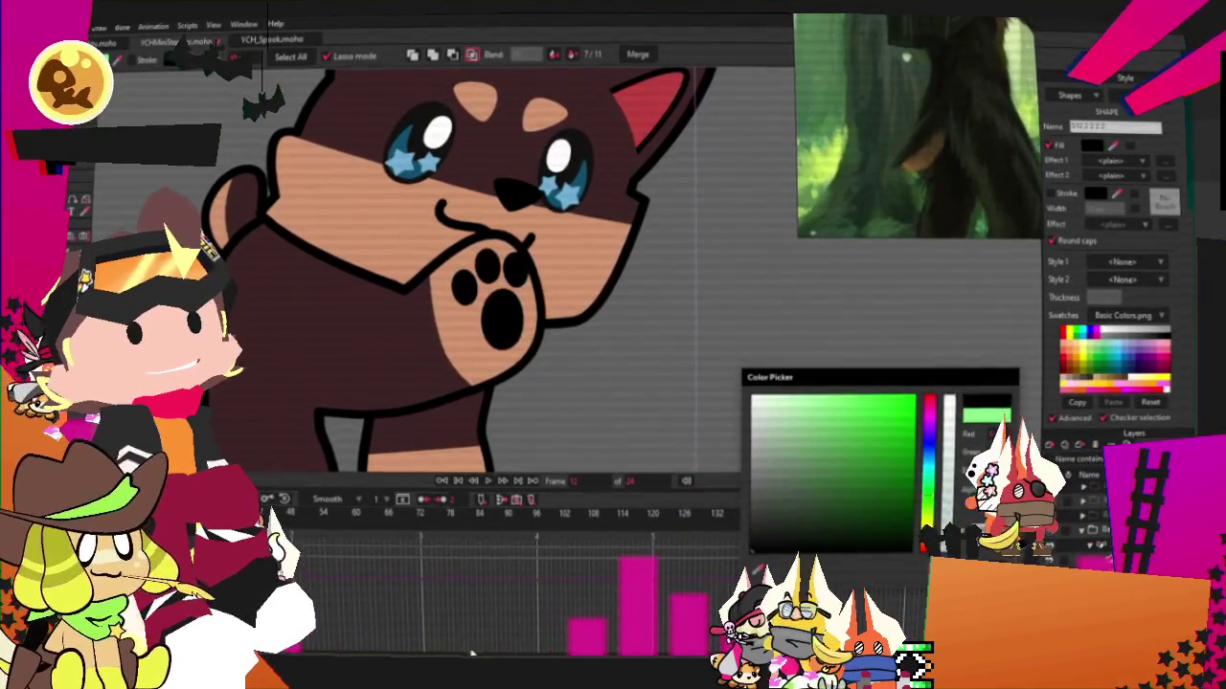
{"action": "key", "text": "Escape"}
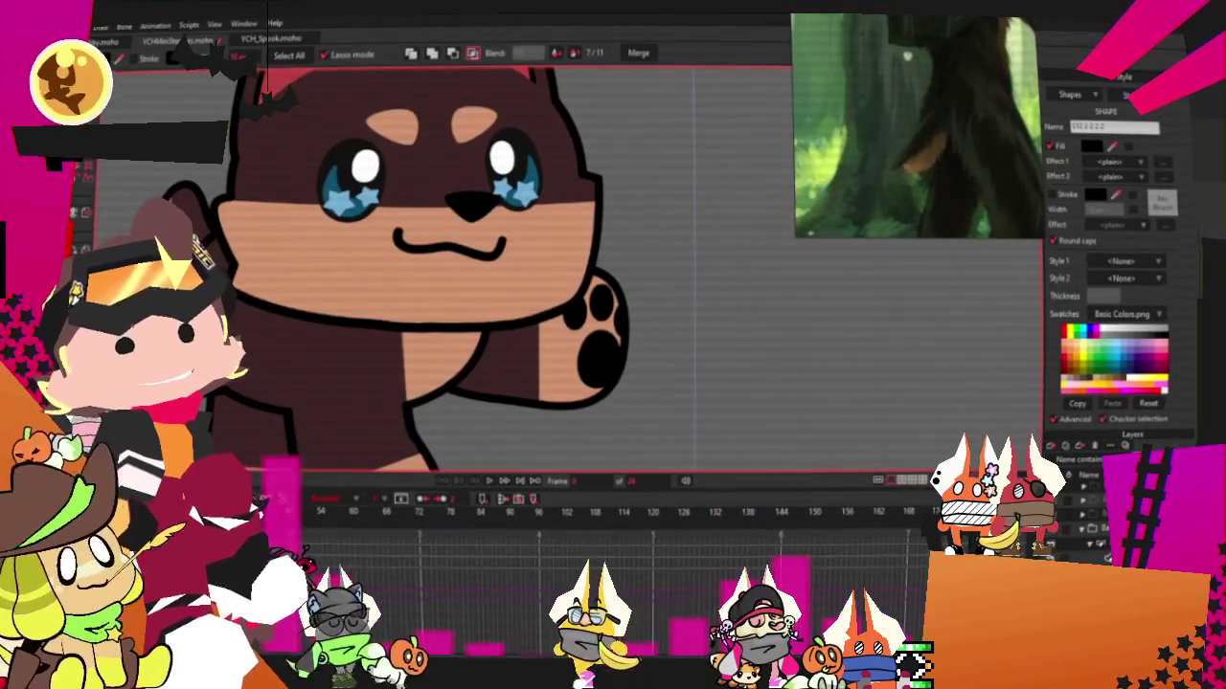
{"action": "scroll", "coordinate": [527, 277], "scroll_direction": "down", "scroll_amount": 5}
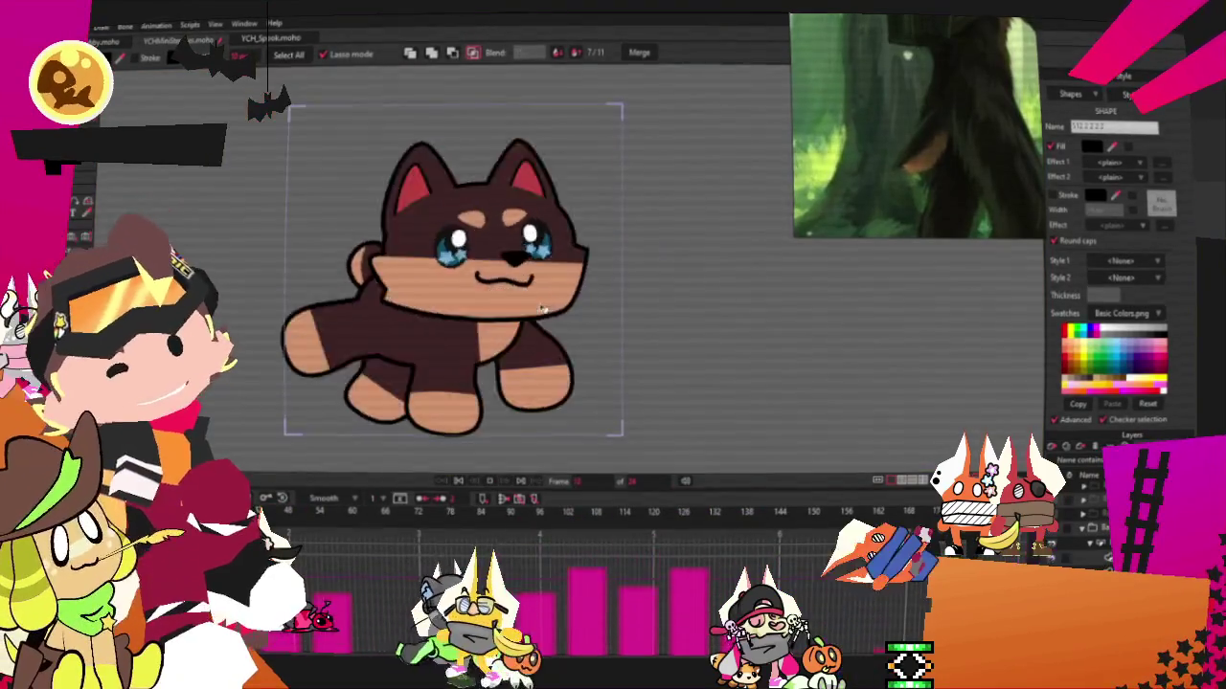
{"action": "scroll", "coordinate": [979, 163], "scroll_direction": "down", "scroll_amount": 3}
{"action": "scroll", "coordinate": [978, 163], "scroll_direction": "down", "scroll_amount": 3}
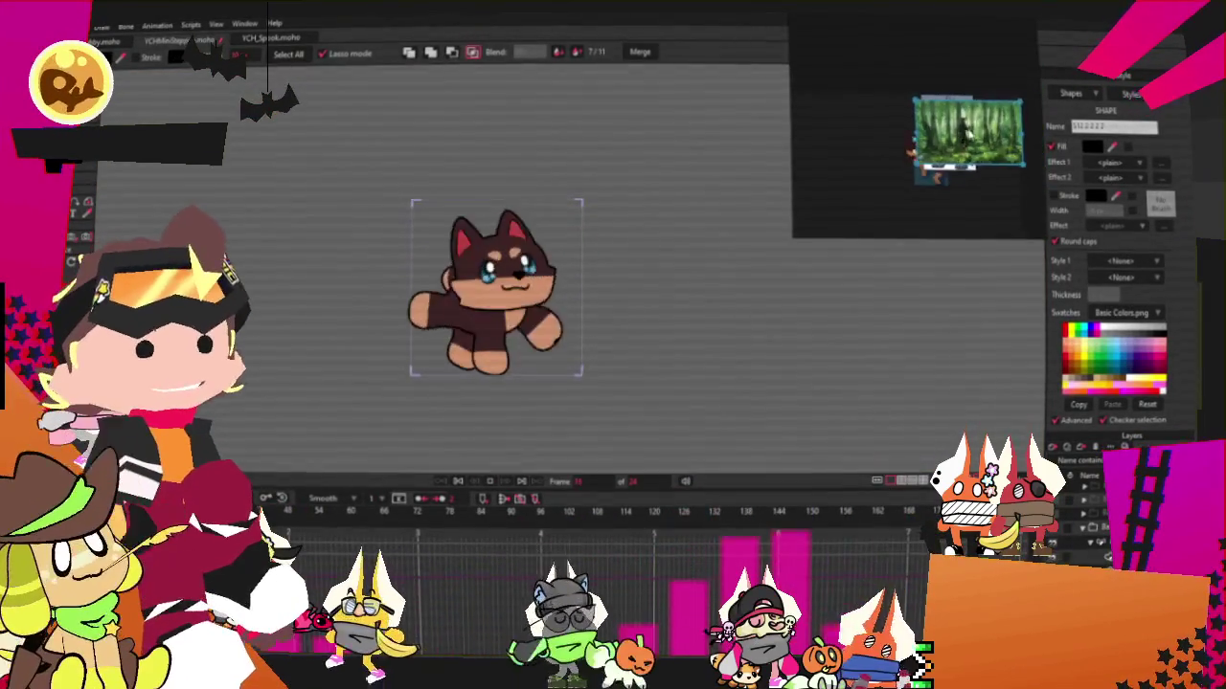